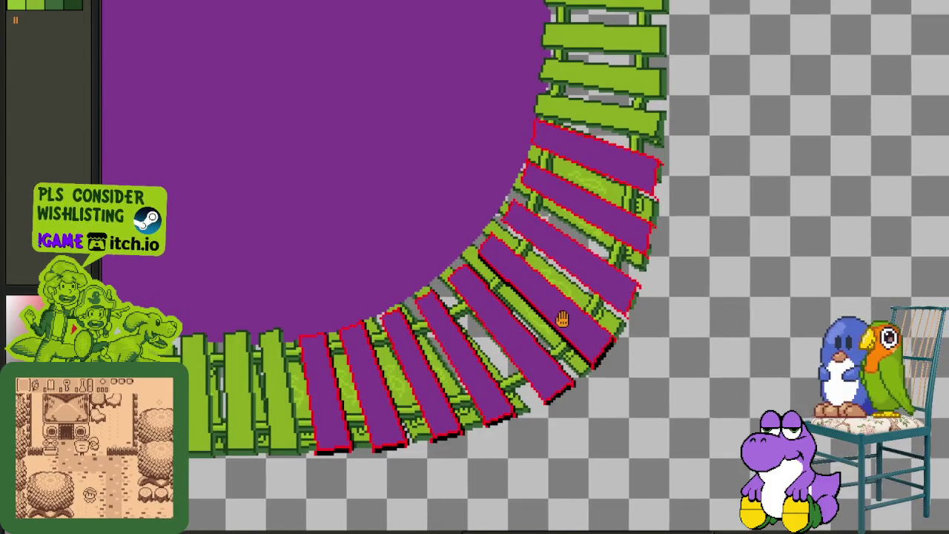
- Paint a black outline from the tie's corner up along its right end
scroll(645, 319, up, 2)
scroll(649, 314, up, 2)
scroll(649, 314, up, 2)
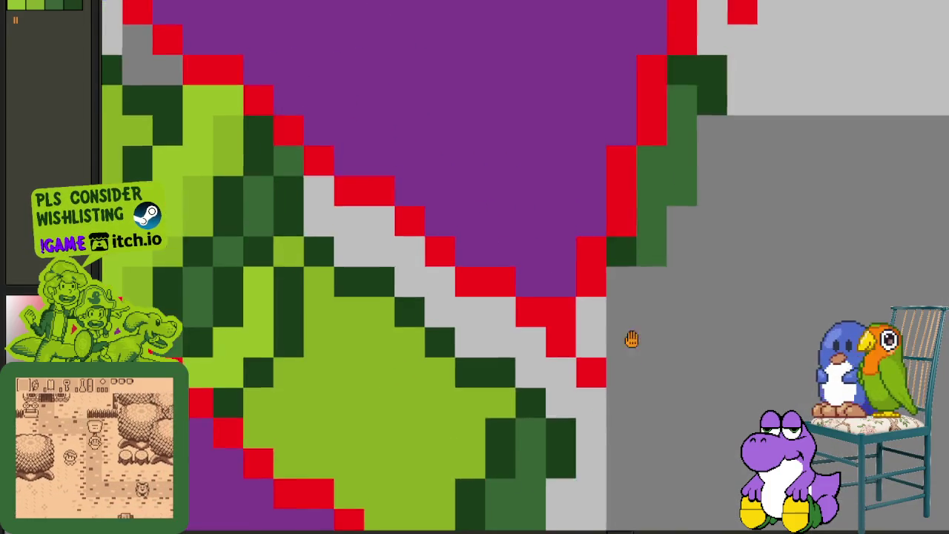
click(583, 380)
click(585, 348)
click(614, 345)
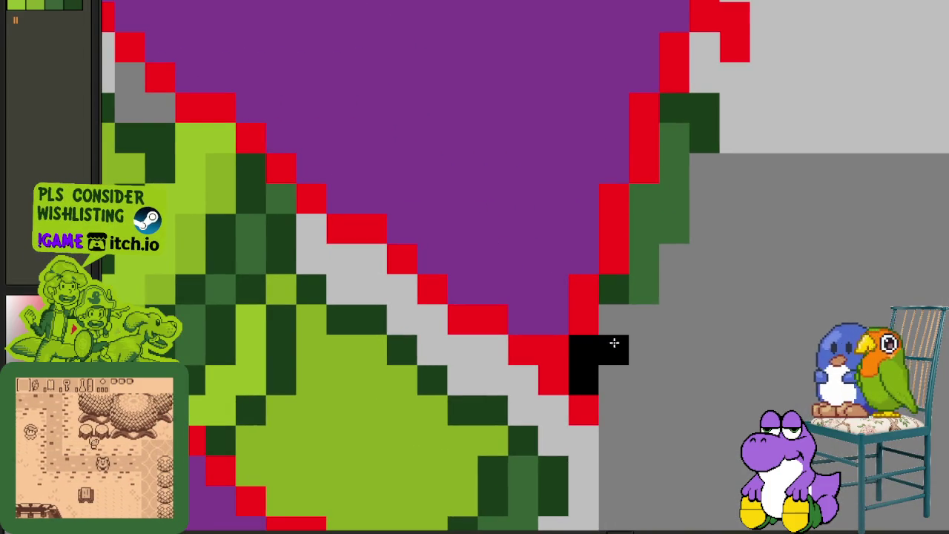
click(614, 319)
click(614, 293)
click(637, 286)
drag(636, 280, 642, 201)
mouse_move(672, 228)
mouse_down()
mouse_move(663, 112)
mouse_move(696, 130)
mouse_move(697, 59)
mouse_move(728, 77)
mouse_up()
- Draw a black line down-right along the tie's edge, blackening leftover grey pixels
scroll(728, 88, down, 2)
scroll(596, 339, down, 1)
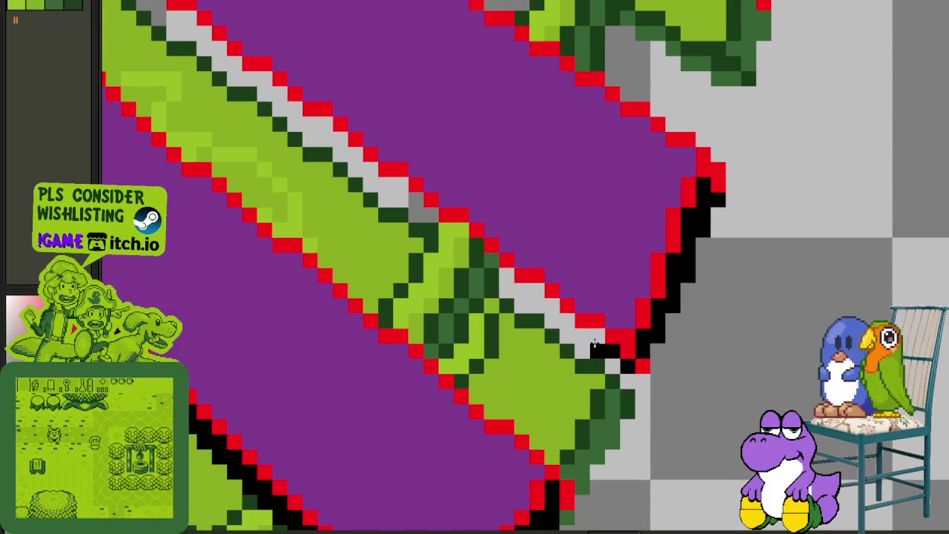
mouse_move(587, 333)
mouse_down()
mouse_move(391, 183)
mouse_move(410, 225)
mouse_move(544, 321)
mouse_move(470, 250)
mouse_move(392, 206)
mouse_move(388, 191)
mouse_move(555, 334)
mouse_move(547, 335)
mouse_move(251, 110)
mouse_up()
mouse_move(298, 152)
mouse_down()
mouse_move(610, 398)
mouse_move(471, 293)
mouse_up()
click(376, 229)
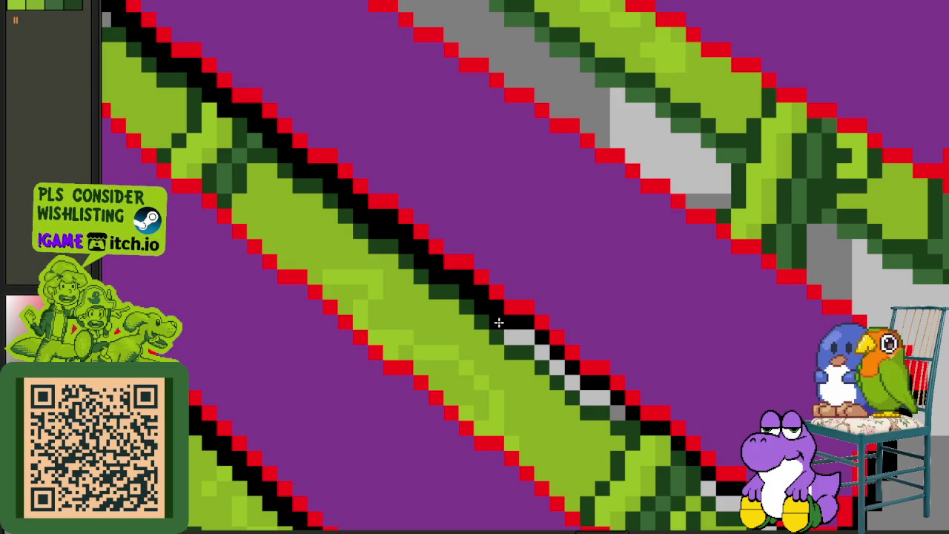
mouse_move(528, 340)
mouse_down()
mouse_move(571, 382)
mouse_move(518, 338)
mouse_up()
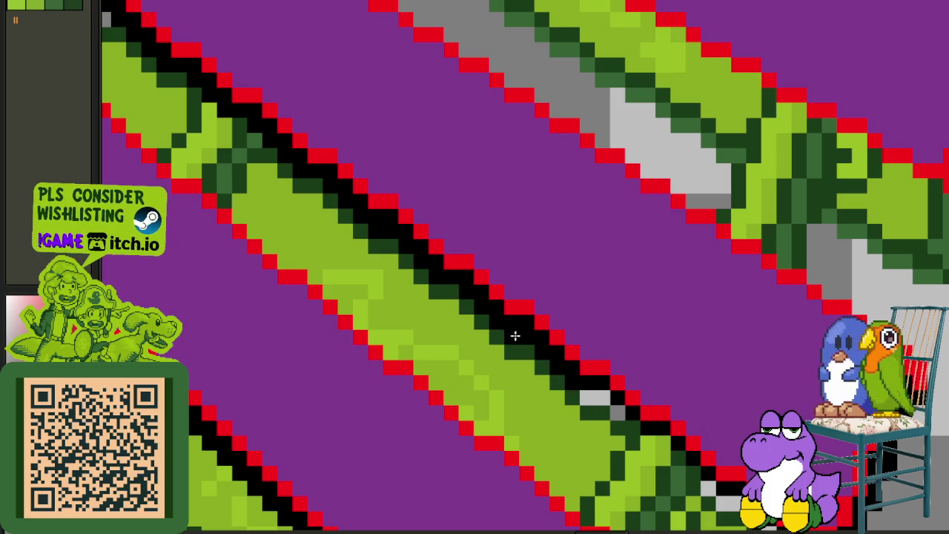
drag(615, 405, 511, 324)
click(498, 315)
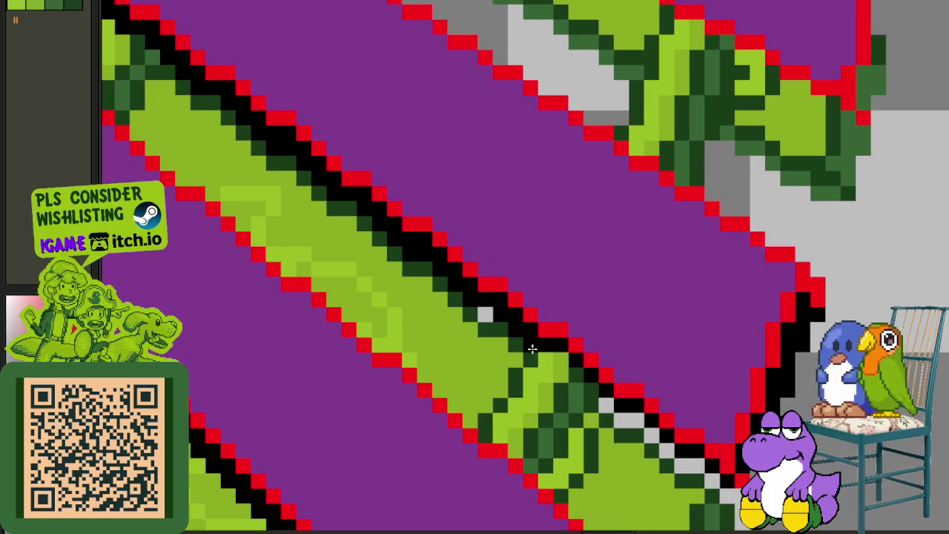
drag(563, 361, 603, 398)
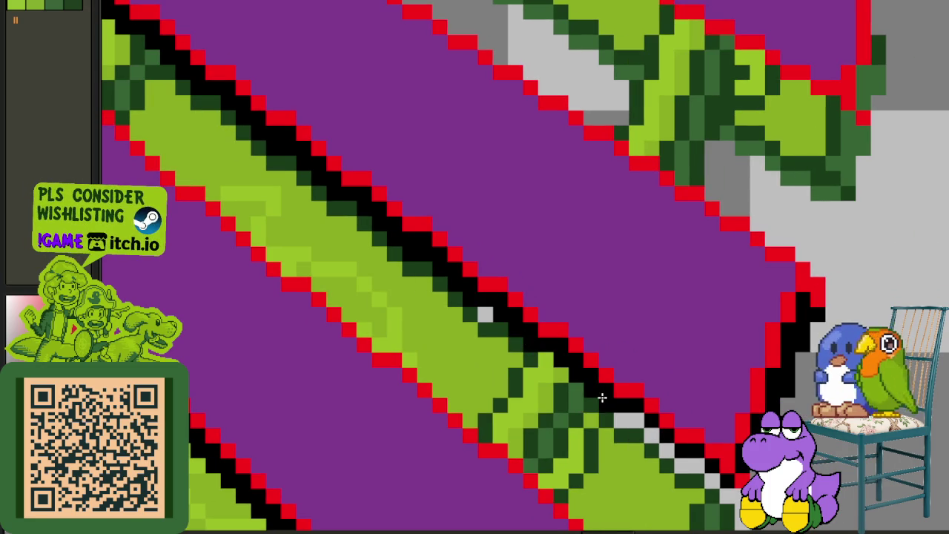
drag(670, 452, 692, 465)
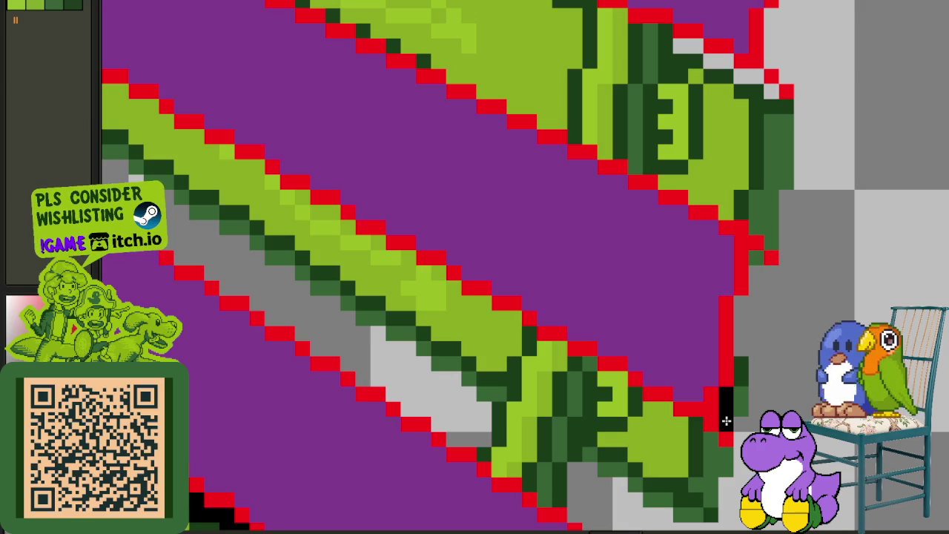
- Paint a dark column at the tie's end and start a black line along the next tie's edge
mouse_move(727, 421)
mouse_down()
mouse_move(739, 303)
mouse_move(757, 259)
mouse_move(757, 332)
mouse_up()
scroll(737, 409, down, 2)
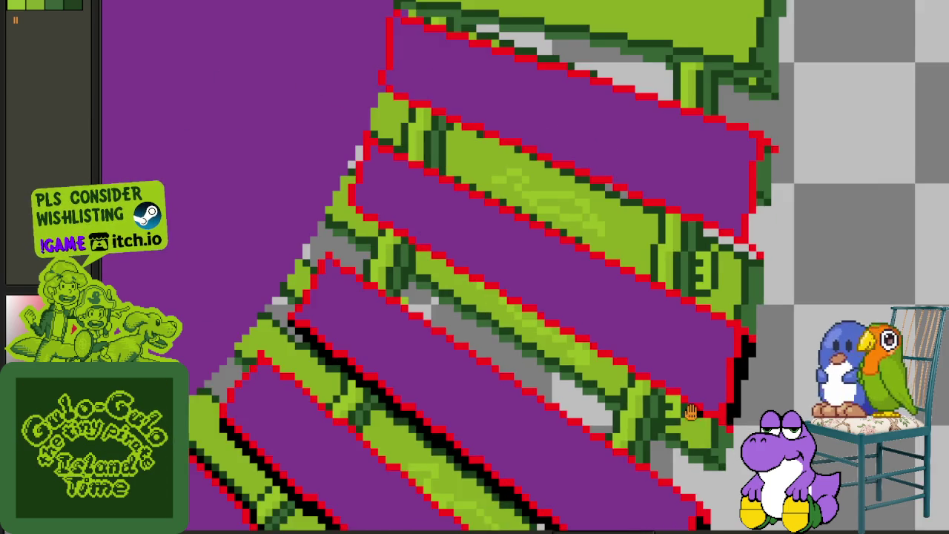
scroll(417, 284, up, 1)
scroll(328, 197, up, 1)
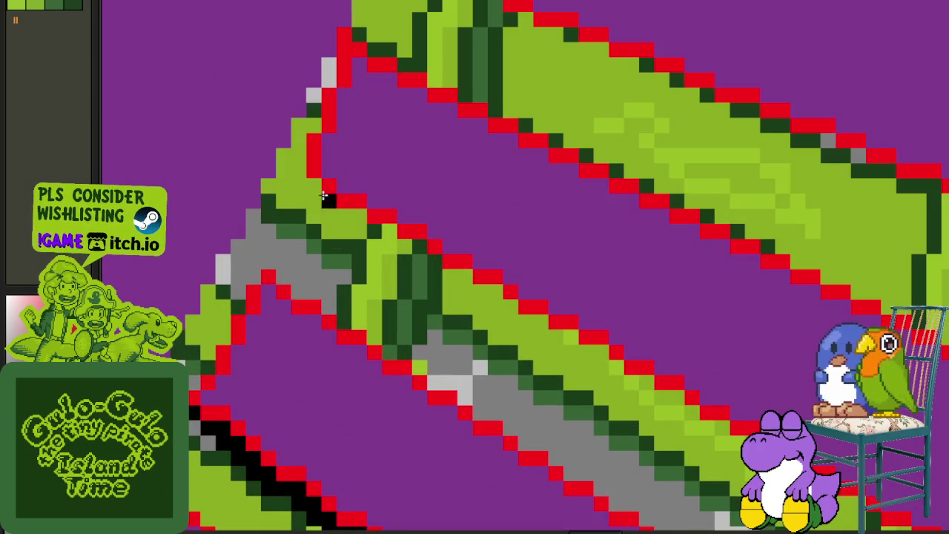
click(322, 200)
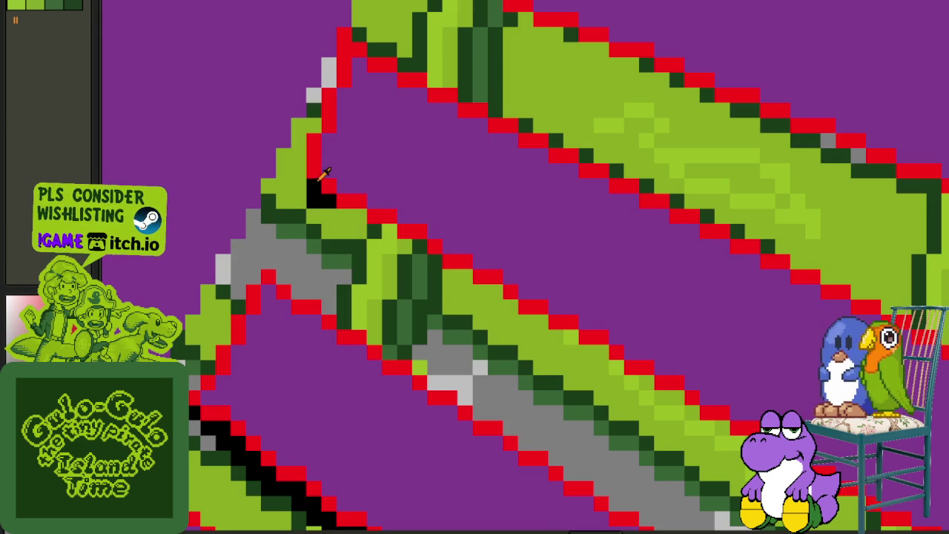
click(309, 200)
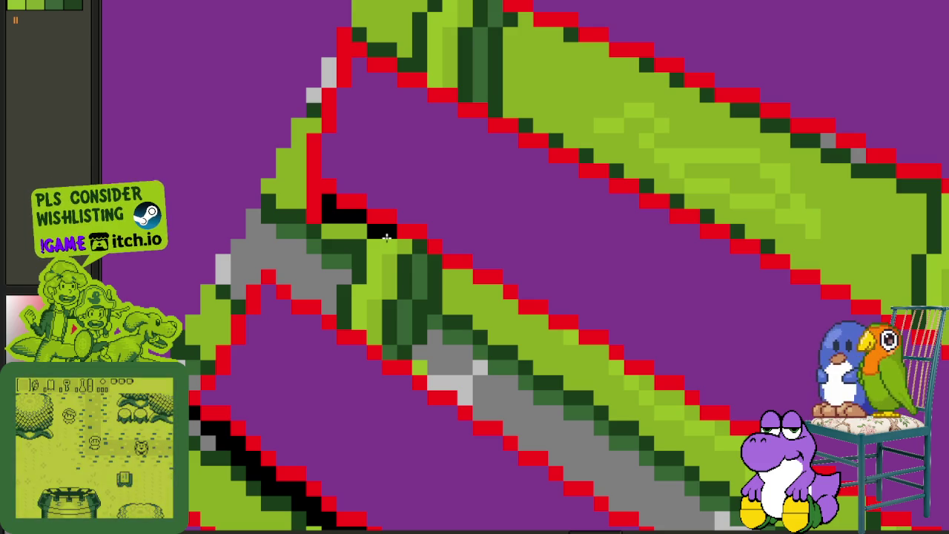
drag(391, 245, 417, 244)
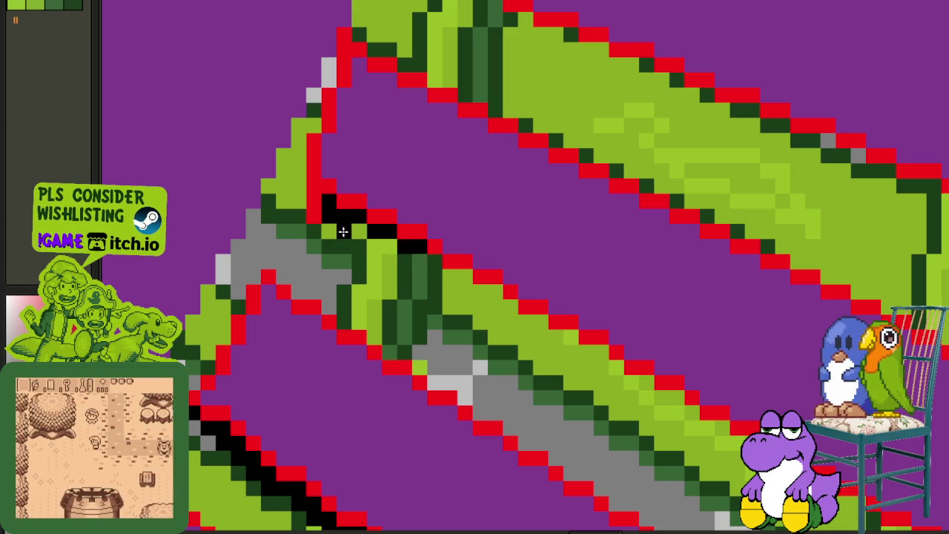
drag(336, 232, 385, 245)
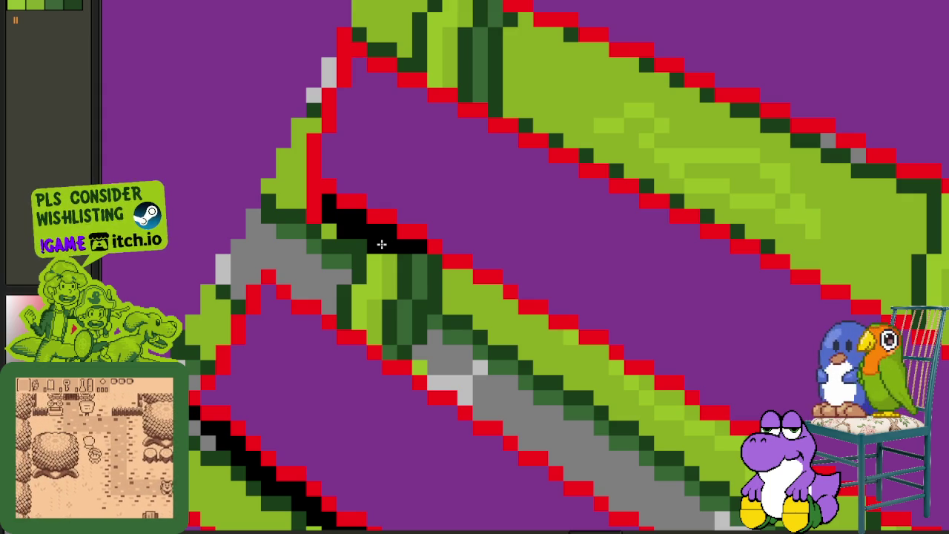
- Continue the black diagonal line down-right to the tie's right end
mouse_move(420, 260)
mouse_down()
mouse_move(469, 277)
mouse_move(519, 322)
mouse_move(568, 333)
mouse_move(574, 355)
mouse_move(535, 288)
mouse_up()
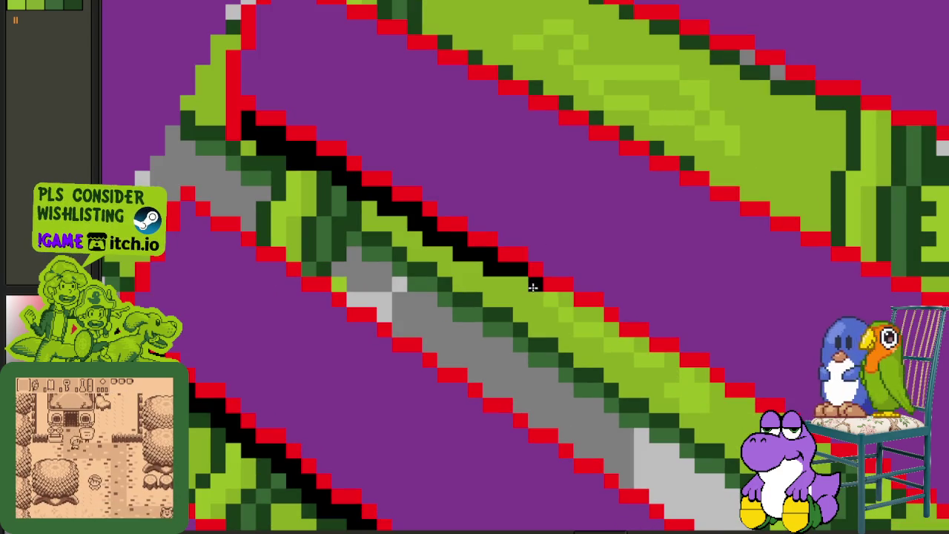
click(566, 301)
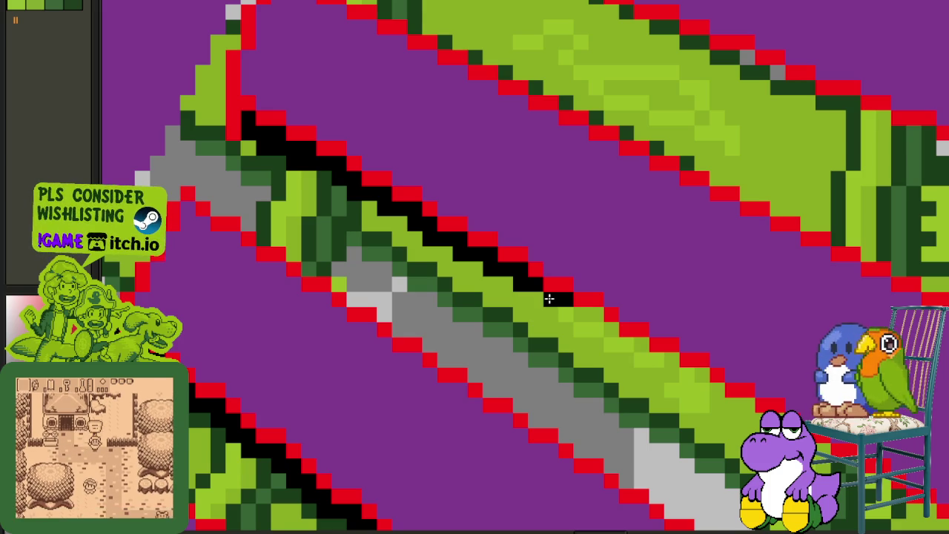
drag(563, 299, 710, 385)
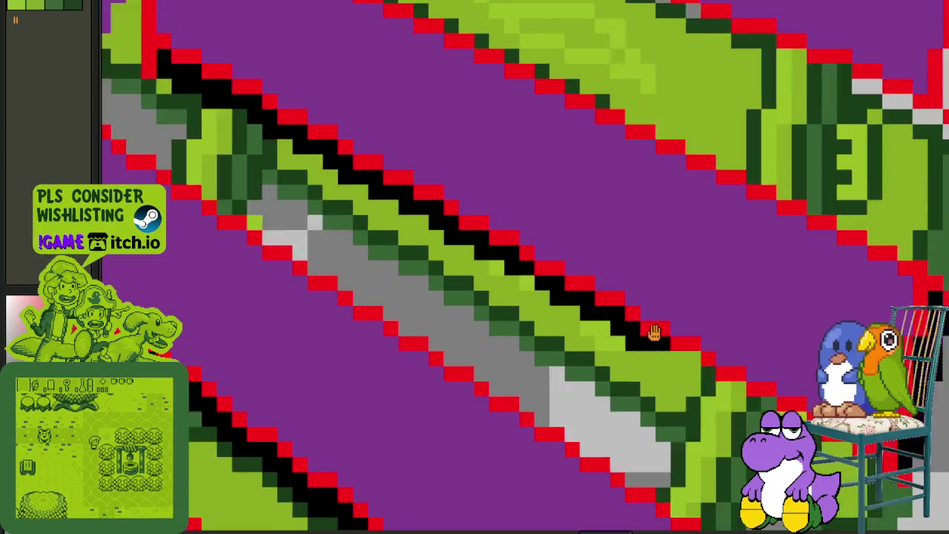
mouse_move(720, 403)
mouse_down()
mouse_move(619, 302)
mouse_move(593, 303)
mouse_up()
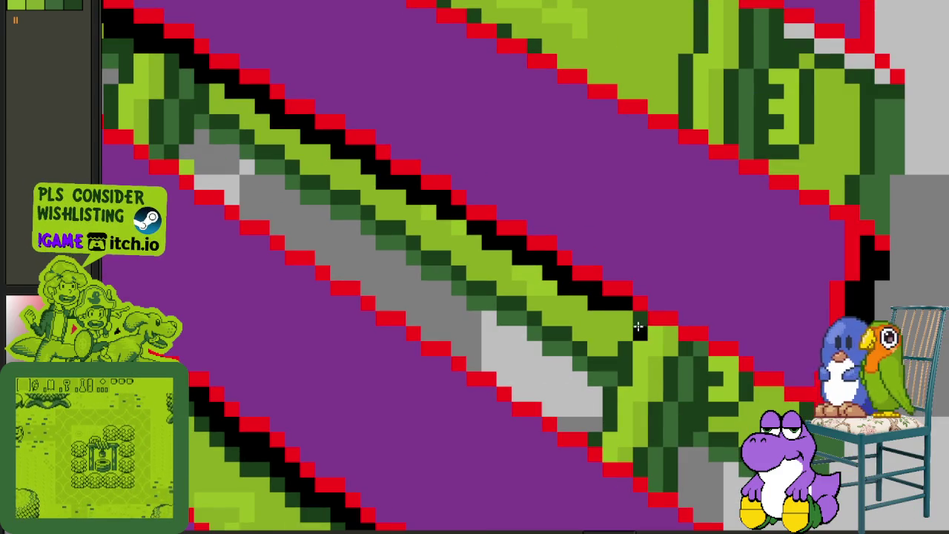
mouse_move(646, 333)
mouse_down()
mouse_move(732, 364)
mouse_move(699, 365)
mouse_move(780, 408)
mouse_up()
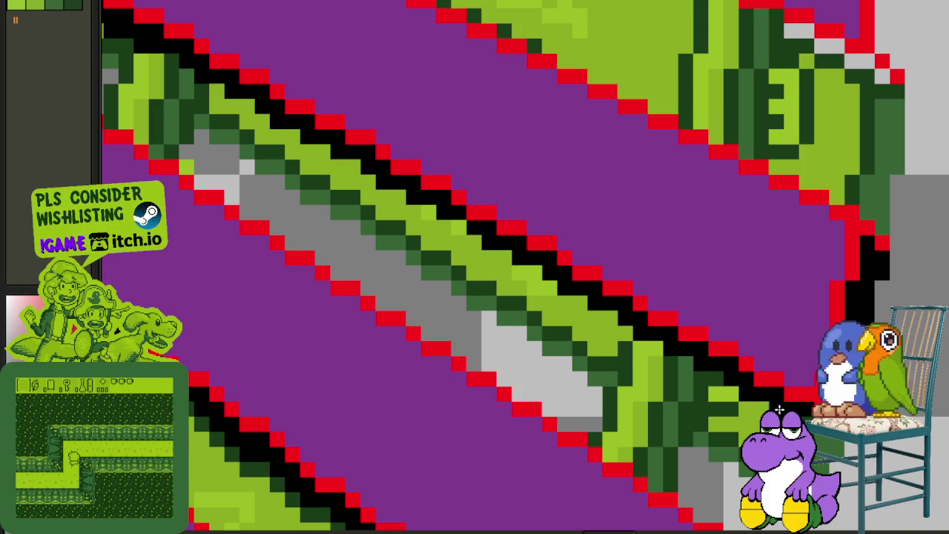
scroll(742, 420, down, 3)
scroll(741, 421, down, 2)
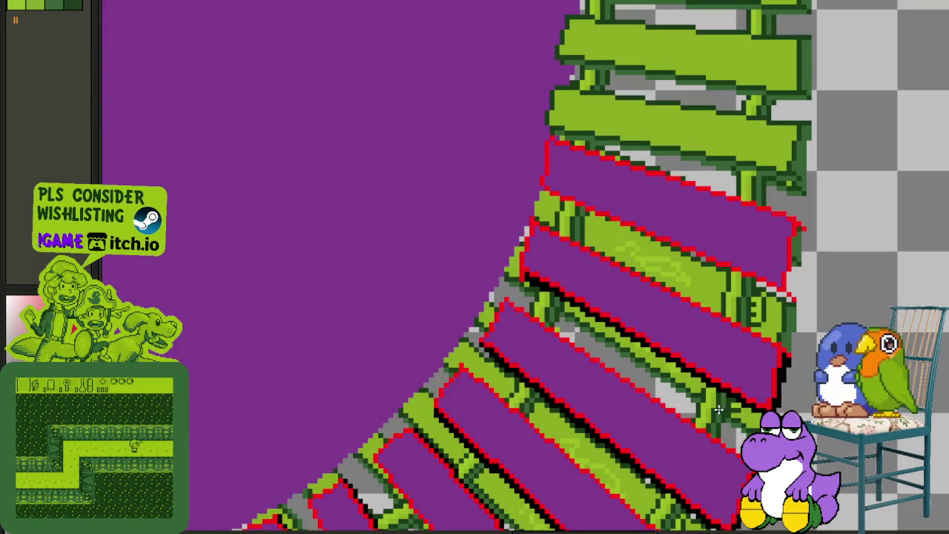
- Paint two black outline columns up the purple tie's end
scroll(742, 421, up, 3)
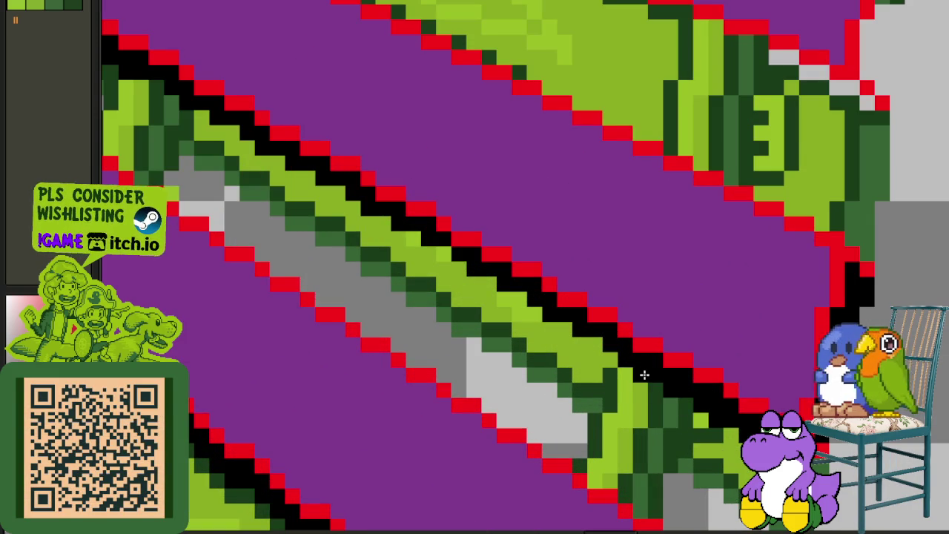
scroll(593, 363, up, 3)
scroll(593, 382, up, 1)
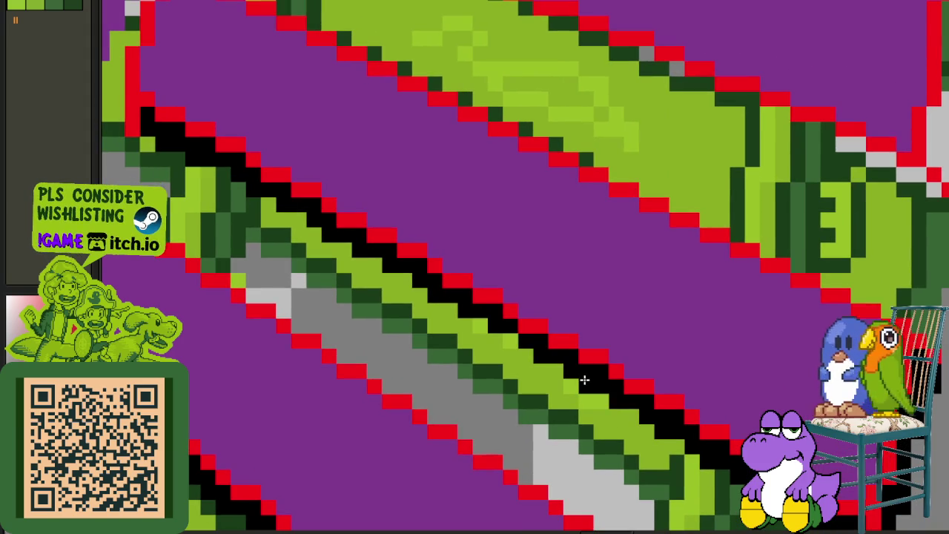
scroll(504, 338, down, 2)
scroll(364, 245, right, 2)
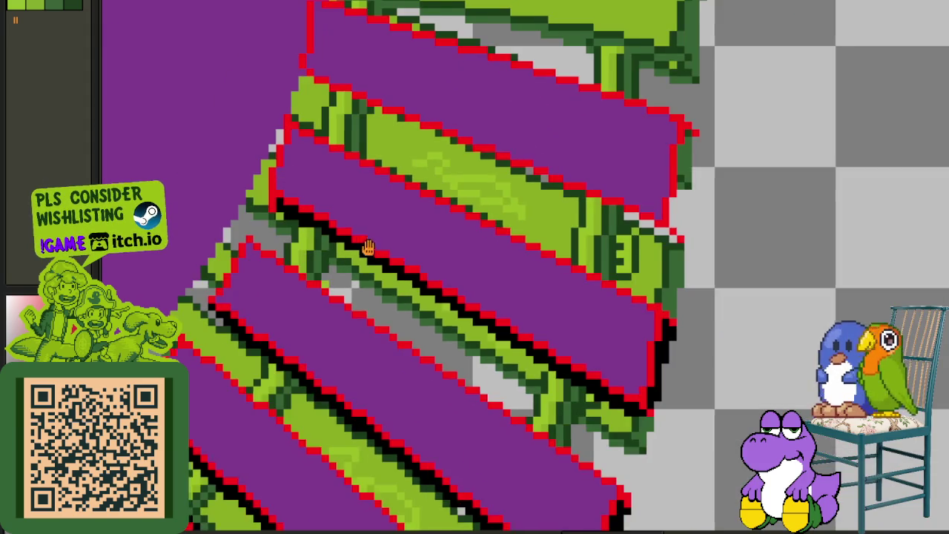
scroll(454, 271, up, 2)
scroll(313, 301, up, 3)
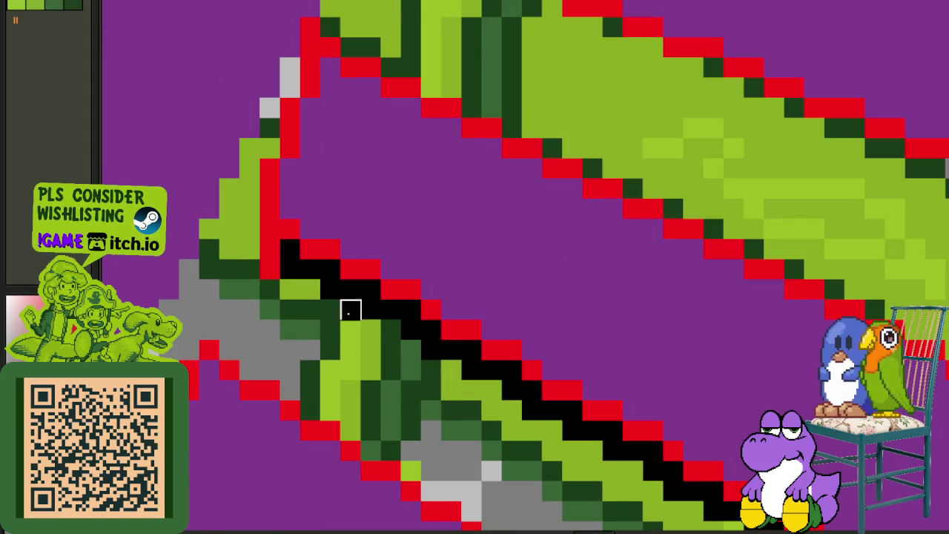
scroll(349, 310, down, 3)
scroll(599, 302, up, 2)
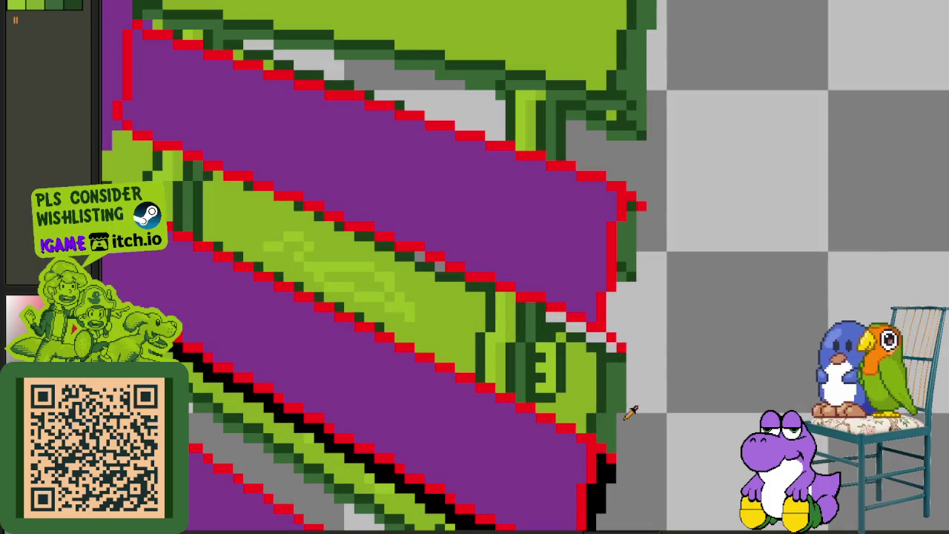
scroll(618, 356, up, 1)
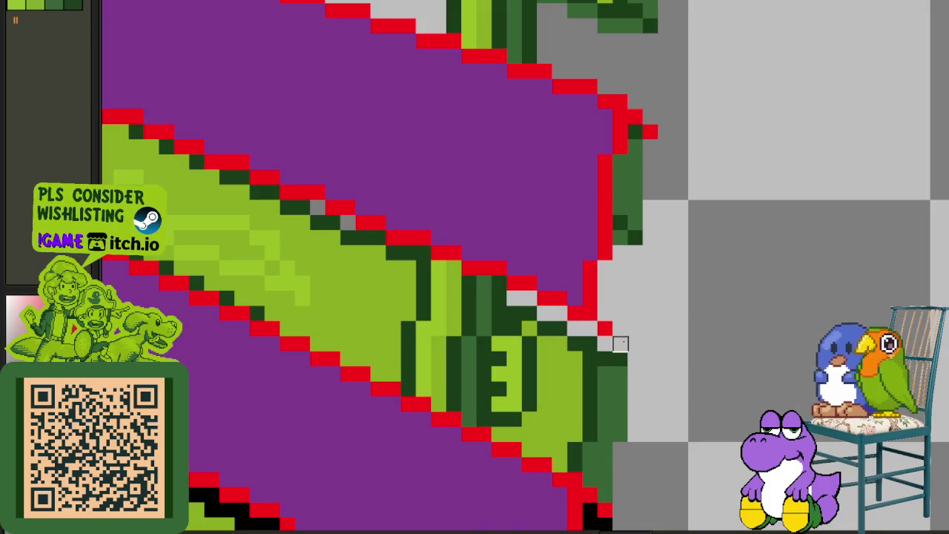
drag(606, 328, 602, 278)
drag(617, 328, 621, 170)
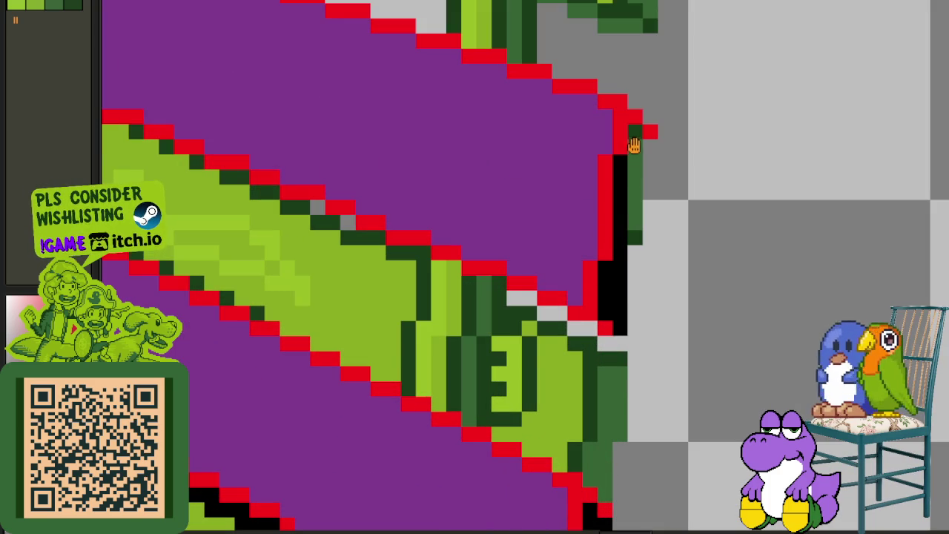
drag(631, 138, 632, 225)
mouse_move(648, 145)
mouse_down()
mouse_move(644, 218)
mouse_move(650, 194)
mouse_up()
- Draw the black shadow line along the tie's upper edge to its left tip
scroll(650, 191, down, 3)
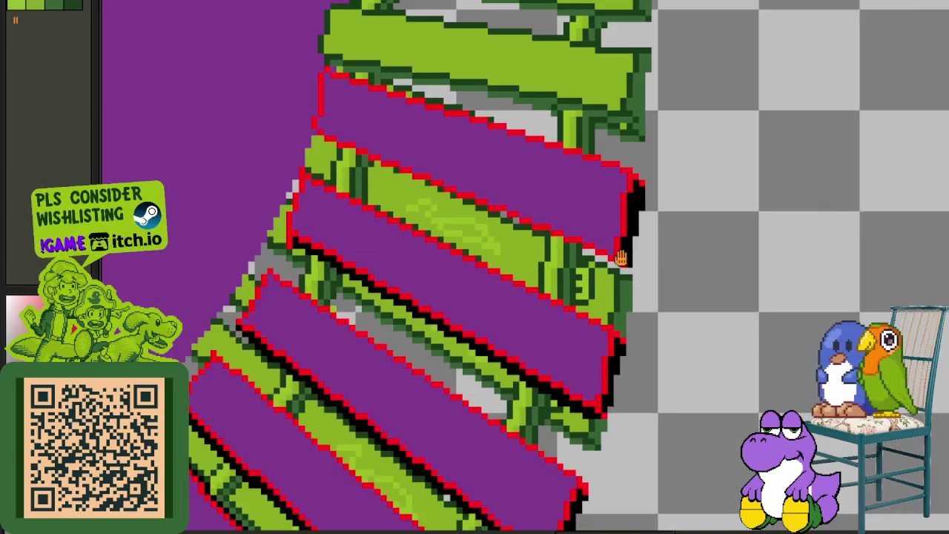
scroll(491, 286, up, 1)
scroll(646, 340, up, 1)
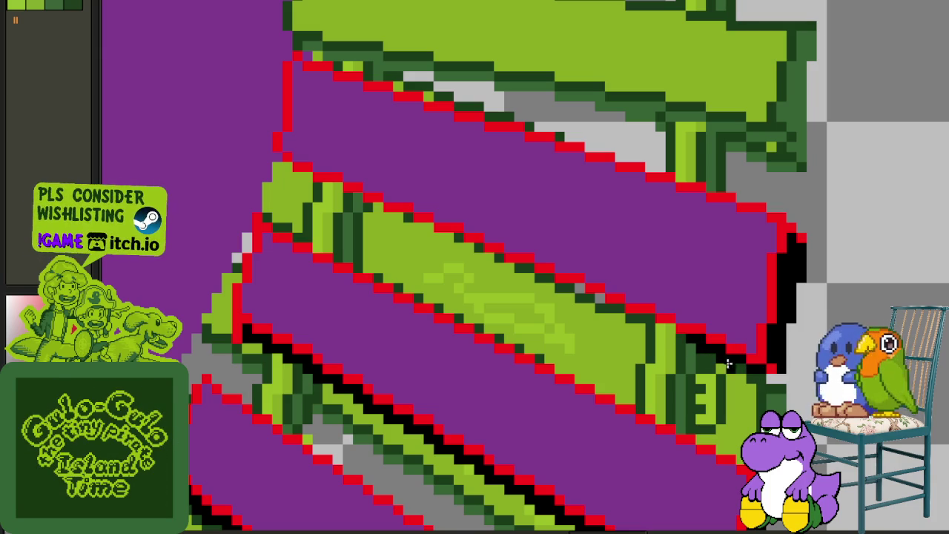
scroll(690, 343, up, 1)
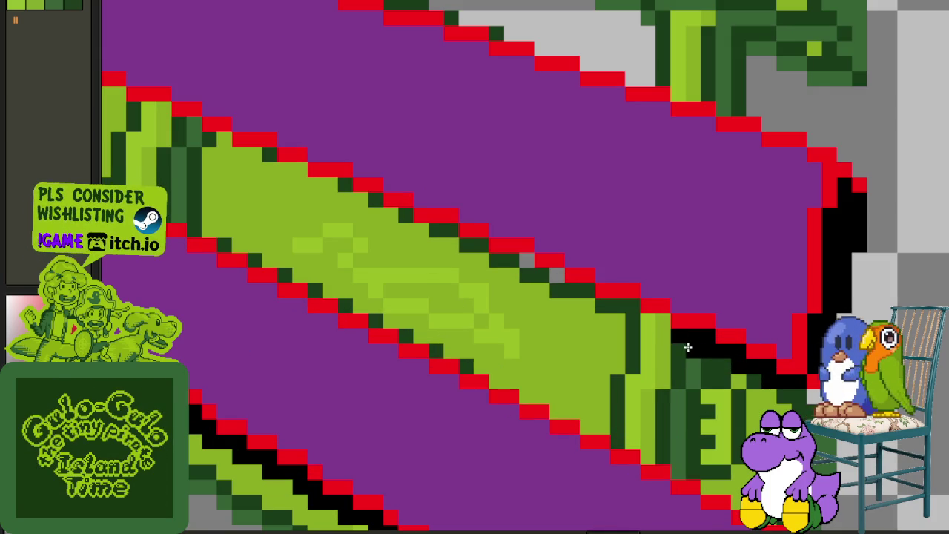
mouse_move(658, 324)
mouse_down()
mouse_move(600, 304)
mouse_move(635, 334)
mouse_move(526, 261)
mouse_move(497, 261)
mouse_move(622, 337)
mouse_up()
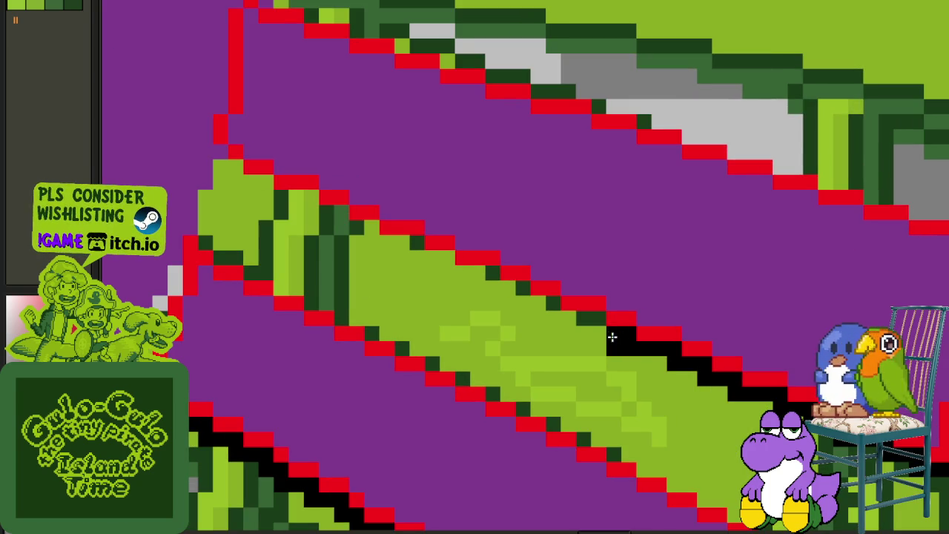
mouse_move(599, 317)
mouse_down()
mouse_move(568, 316)
mouse_move(237, 181)
mouse_up()
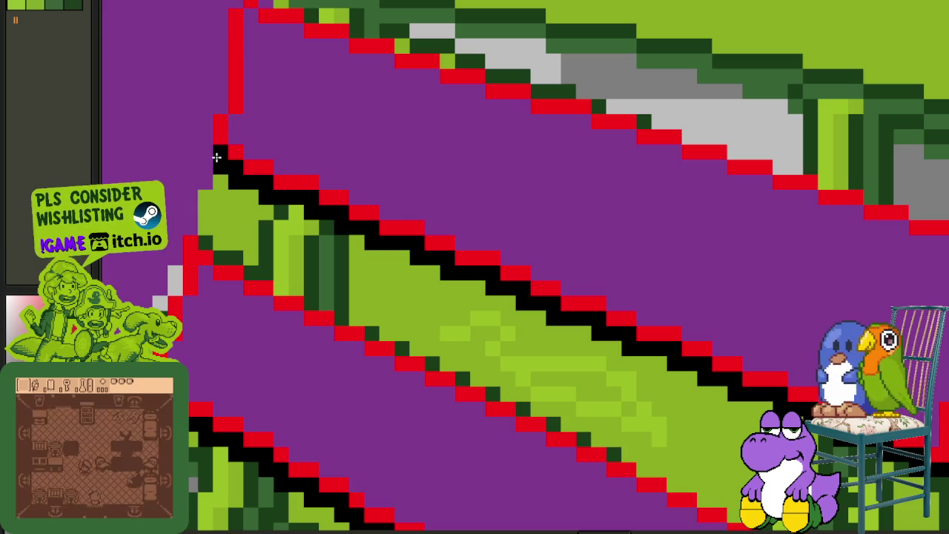
- Show the timeline and hide the purple circle guide layer
scroll(217, 157, down, 2)
scroll(222, 160, down, 1)
scroll(265, 153, up, 1)
scroll(279, 178, up, 1)
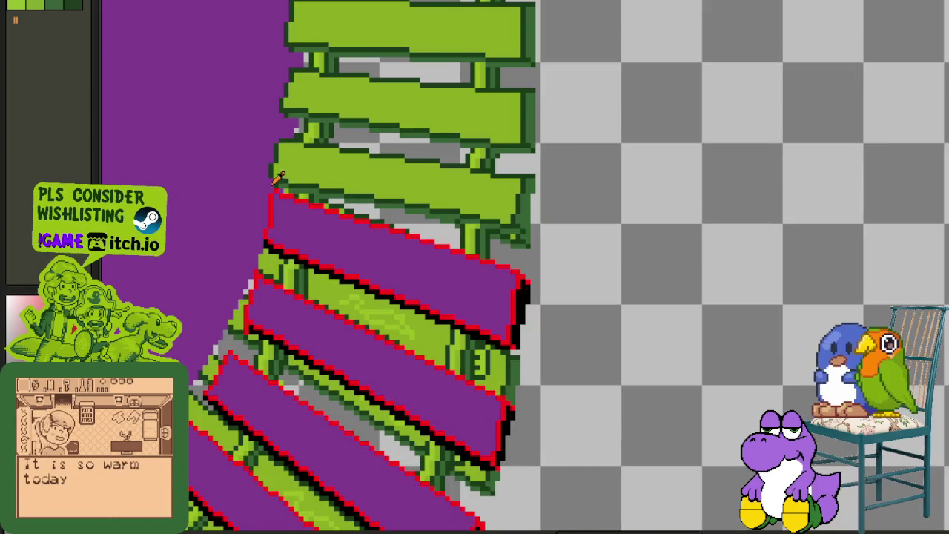
scroll(280, 180, down, 1)
scroll(479, 210, down, 1)
scroll(264, 186, up, 2)
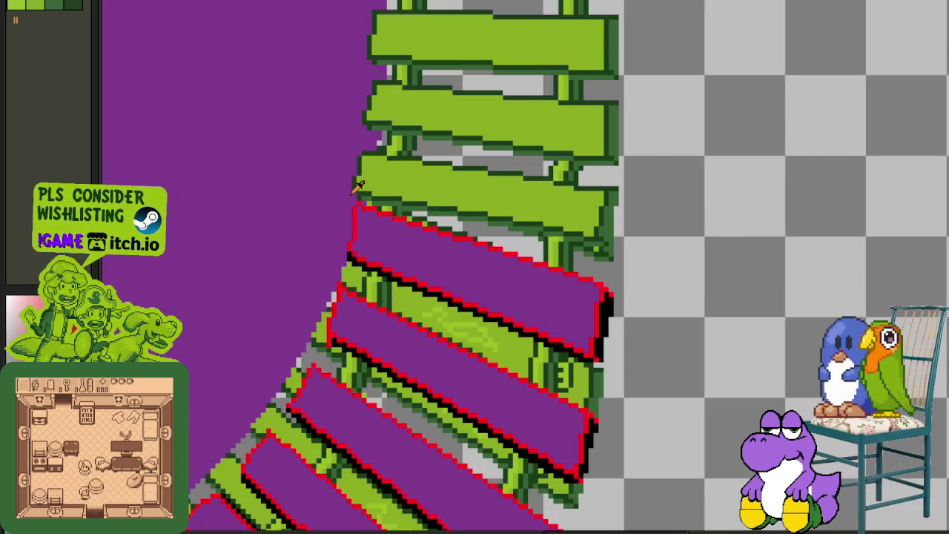
scroll(422, 195, down, 2)
key(Tab)
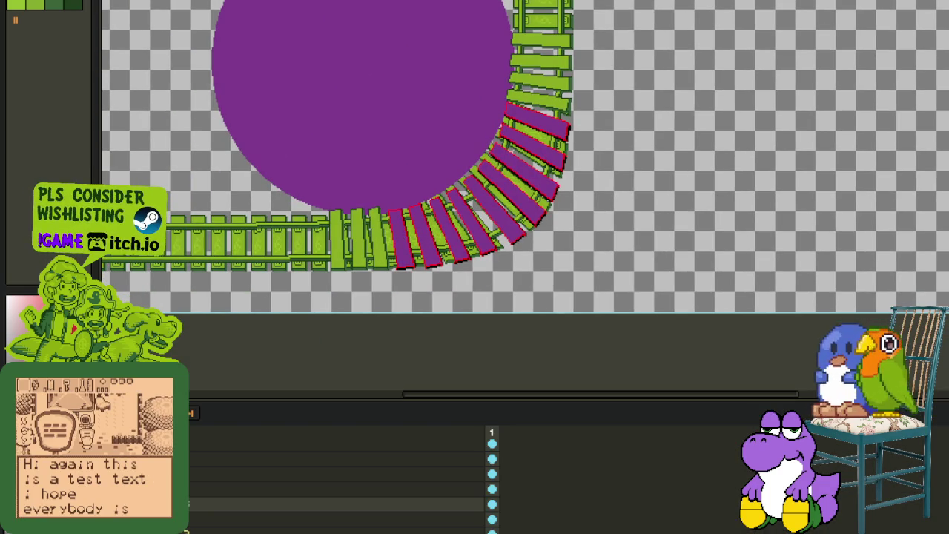
key(ctrl+z)
key(ctrl+z)
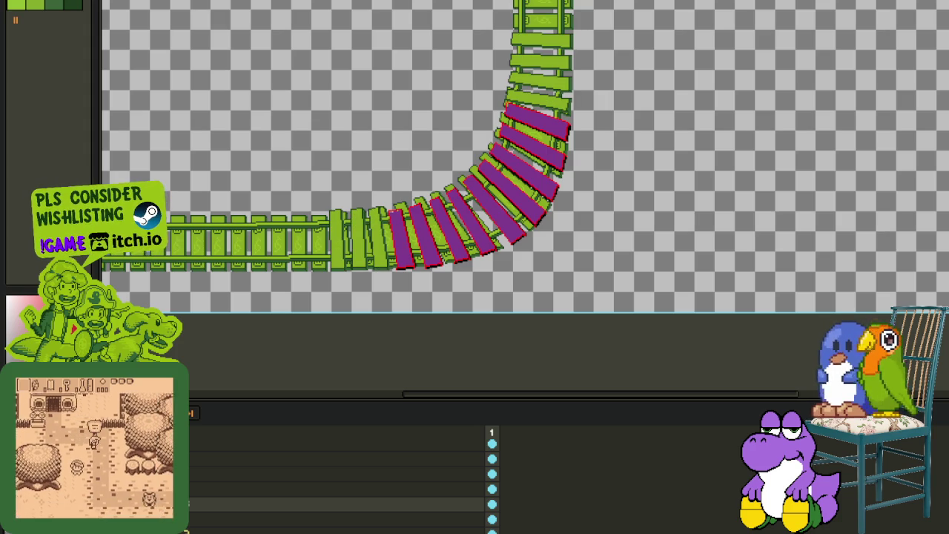
- Duplicate the track layer to create a Tracks 3 layer
scroll(403, 236, up, 3)
scroll(393, 171, up, 1)
scroll(386, 108, up, 1)
scroll(294, 123, down, 1)
scroll(288, 91, down, 2)
right_click(204, 518)
click(222, 508)
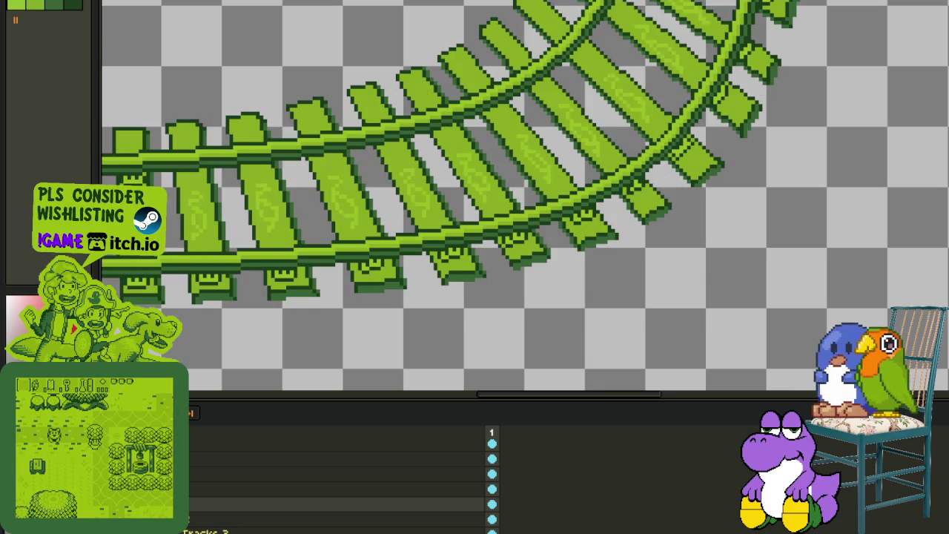
- Erase the green block above the rail after locating the nearby bracket and $ tie
key(Tab)
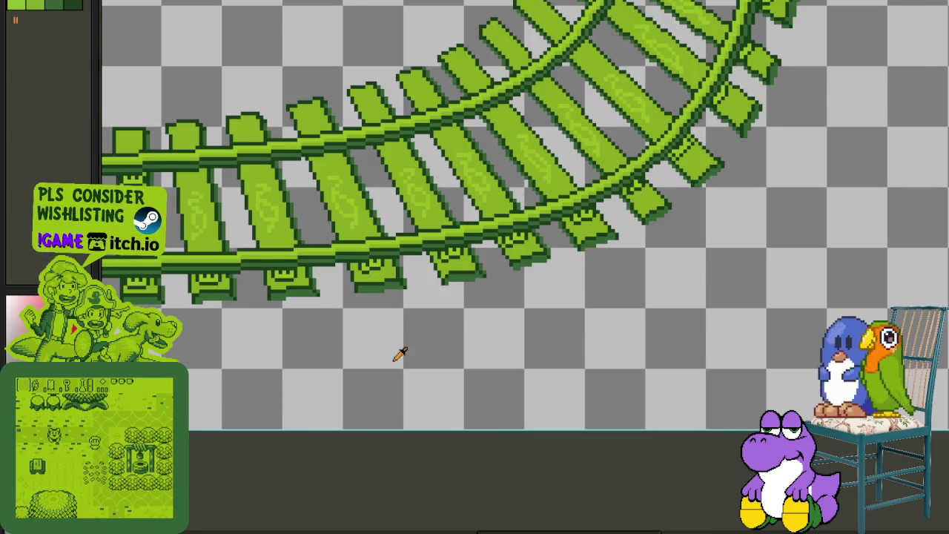
scroll(388, 360, down, 2)
scroll(400, 341, up, 1)
key(Tab)
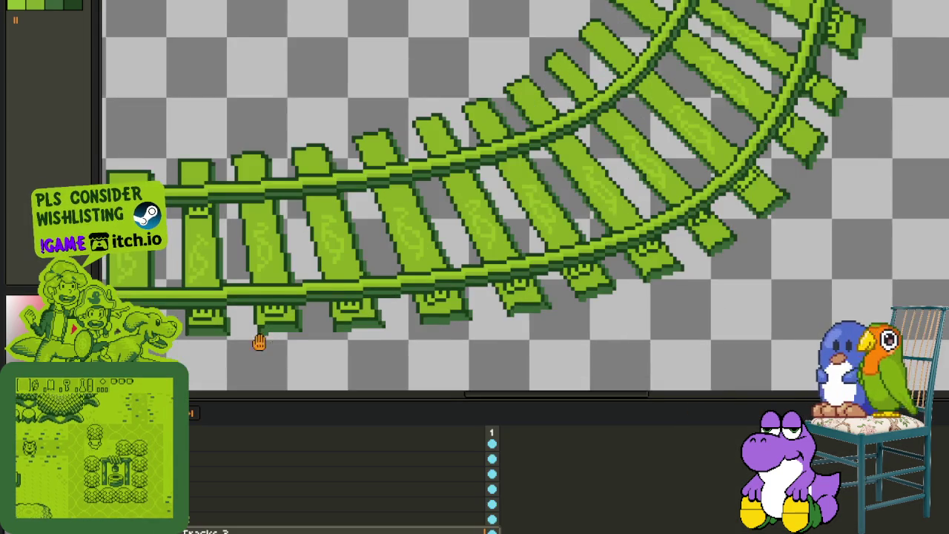
scroll(272, 344, up, 2)
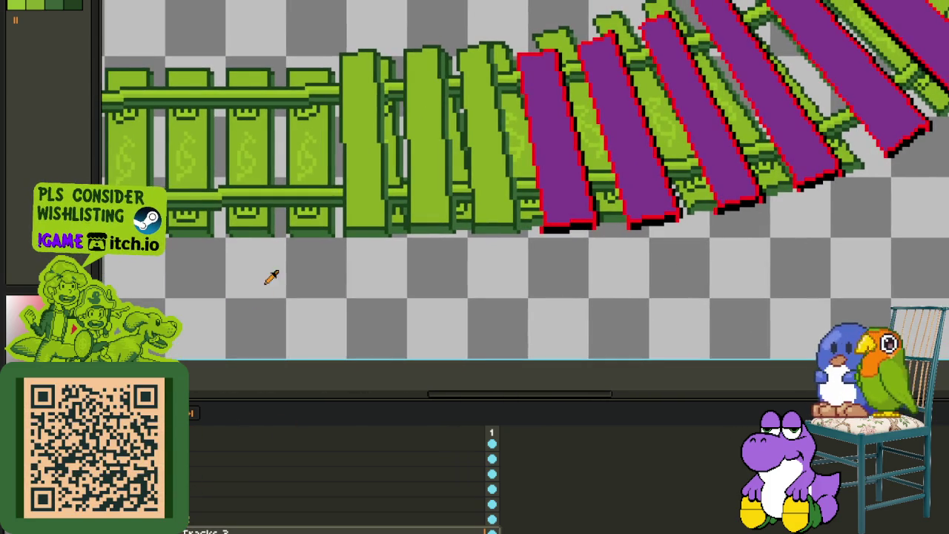
scroll(267, 284, up, 2)
scroll(353, 253, up, 1)
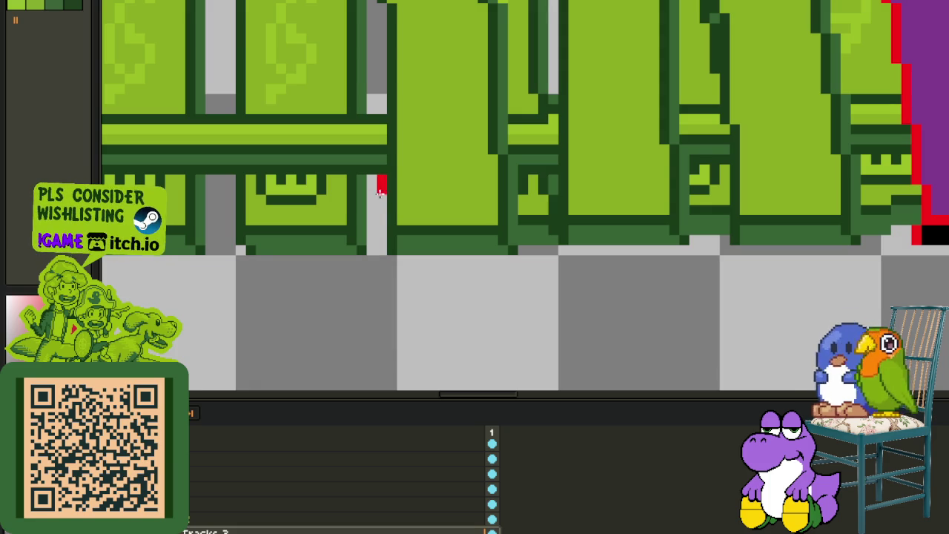
scroll(353, 177, up, 1)
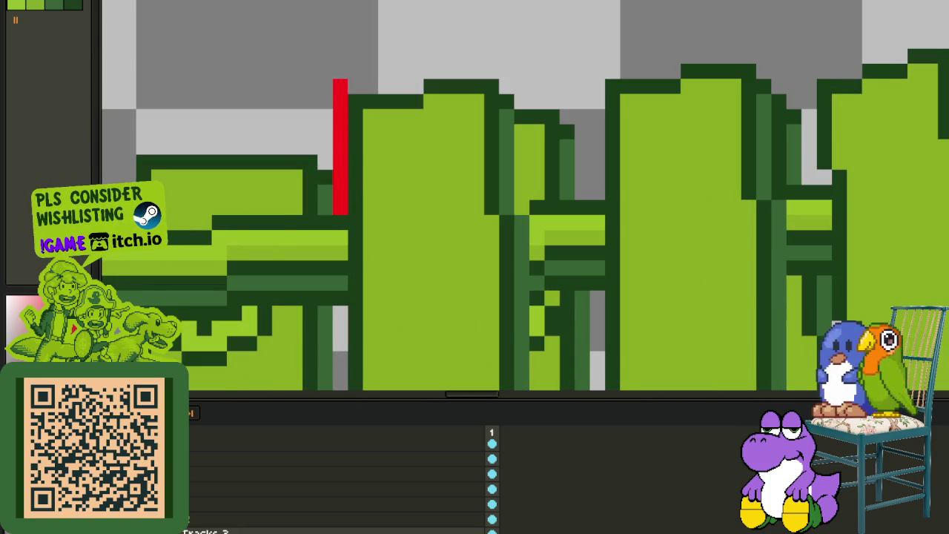
scroll(431, 174, down, 2)
scroll(431, 175, down, 2)
scroll(431, 174, up, 2)
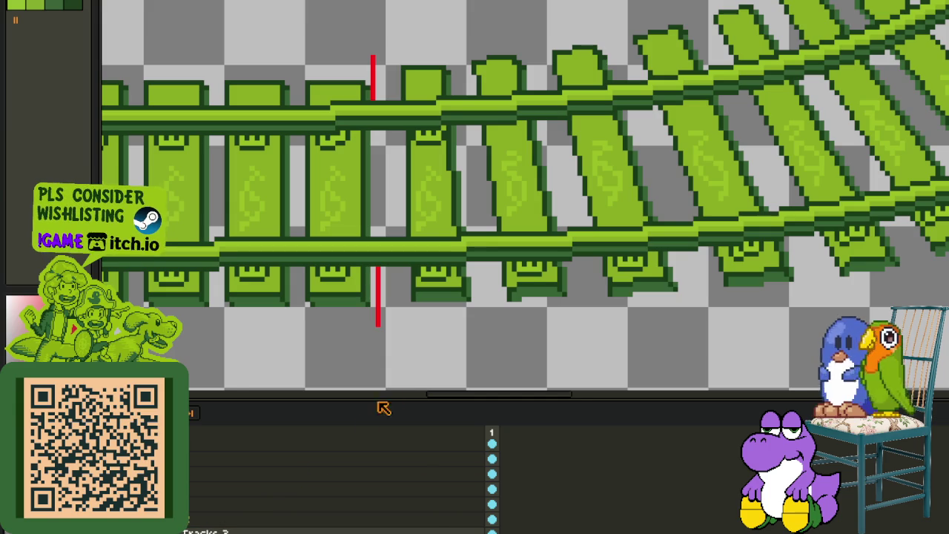
scroll(423, 359, up, 1)
scroll(388, 257, up, 1)
drag(386, 250, 589, 388)
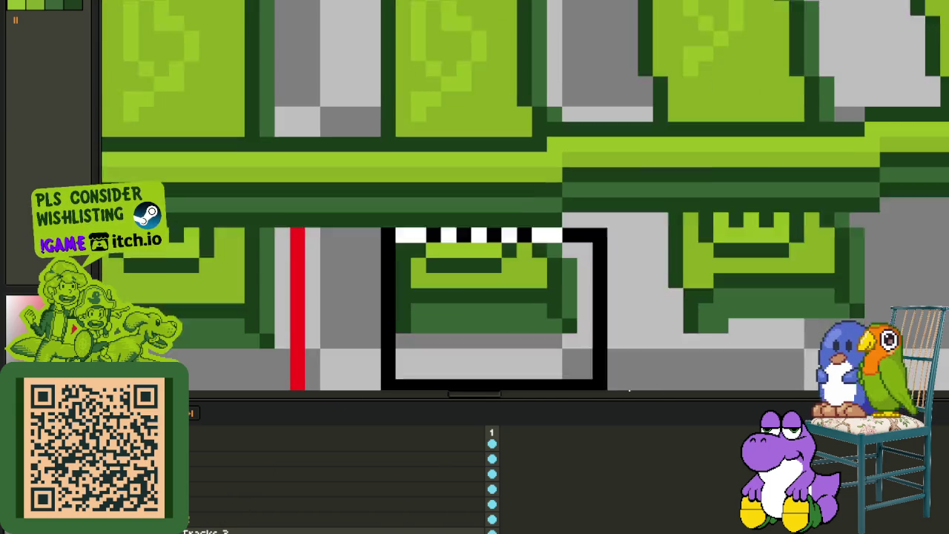
scroll(539, 236, down, 1)
scroll(519, 255, up, 1)
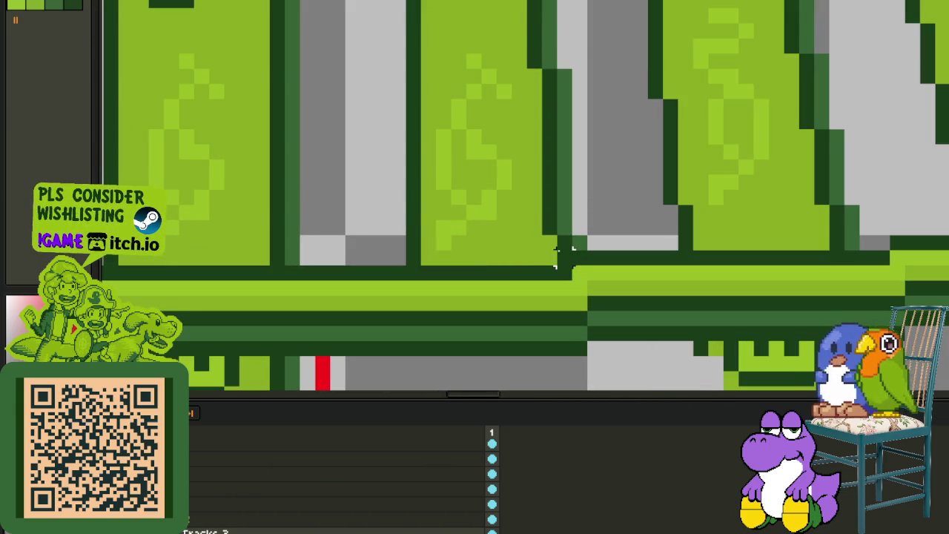
drag(568, 265, 408, 85)
scroll(504, 141, down, 1)
scroll(542, 342, down, 3)
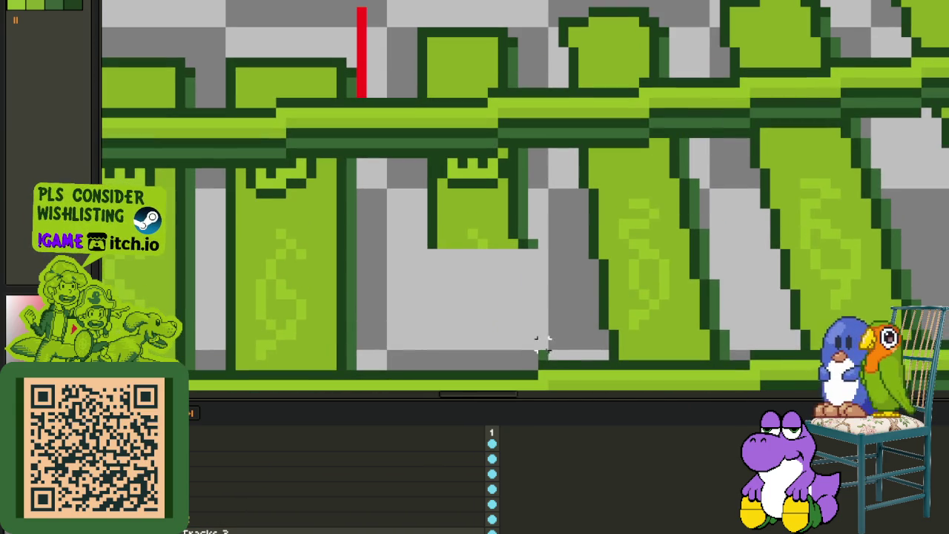
drag(551, 362, 419, 158)
key(Delete)
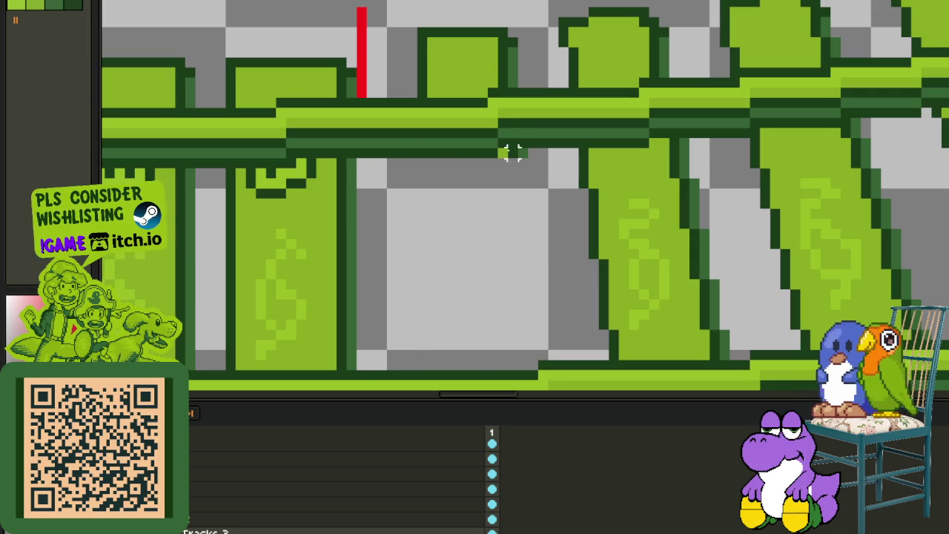
- Delete the two tie tops beside the red line and the small block between them
drag(488, 97, 397, 24)
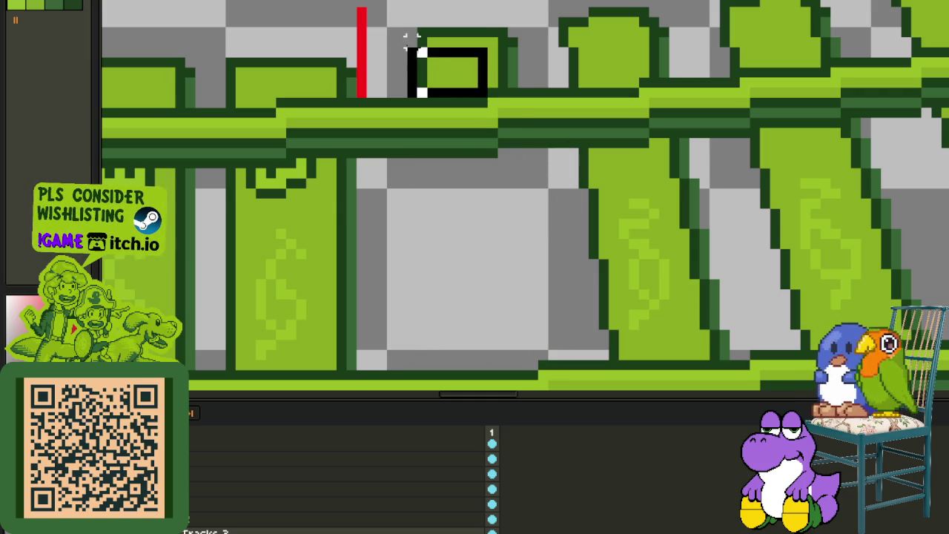
key(Delete)
drag(522, 92, 443, 23)
key(Delete)
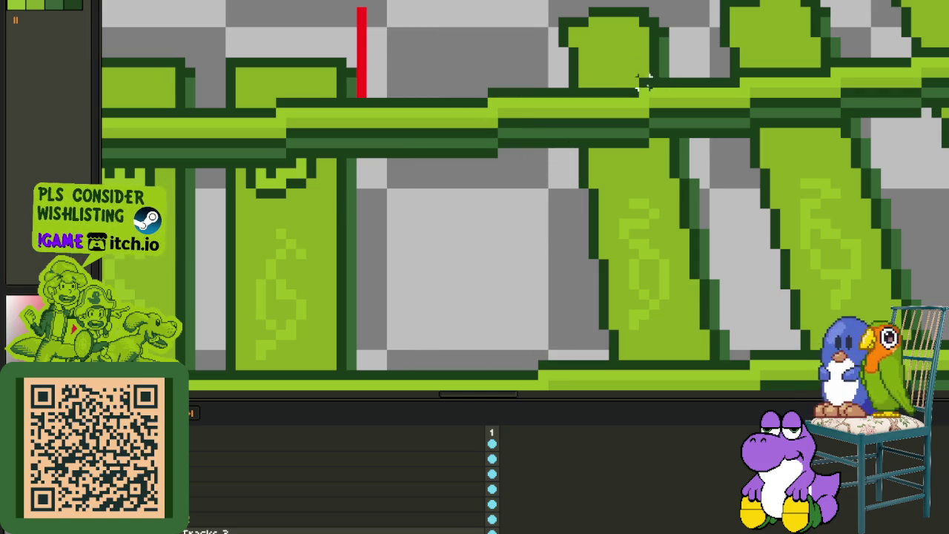
drag(638, 84, 518, 9)
key(Delete)
drag(684, 80, 597, 13)
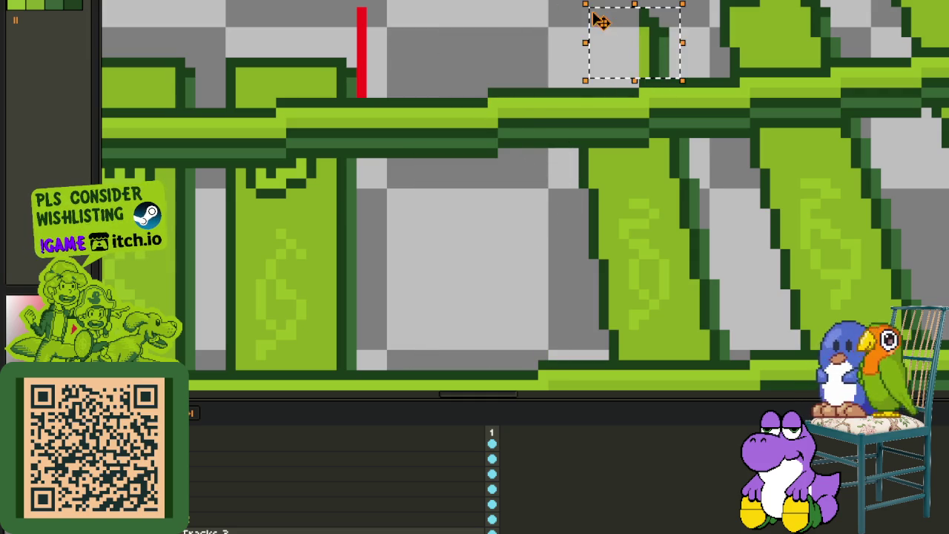
key(Delete)
- Remove the $ tie below the rail and the bracket under it
drag(579, 147, 745, 365)
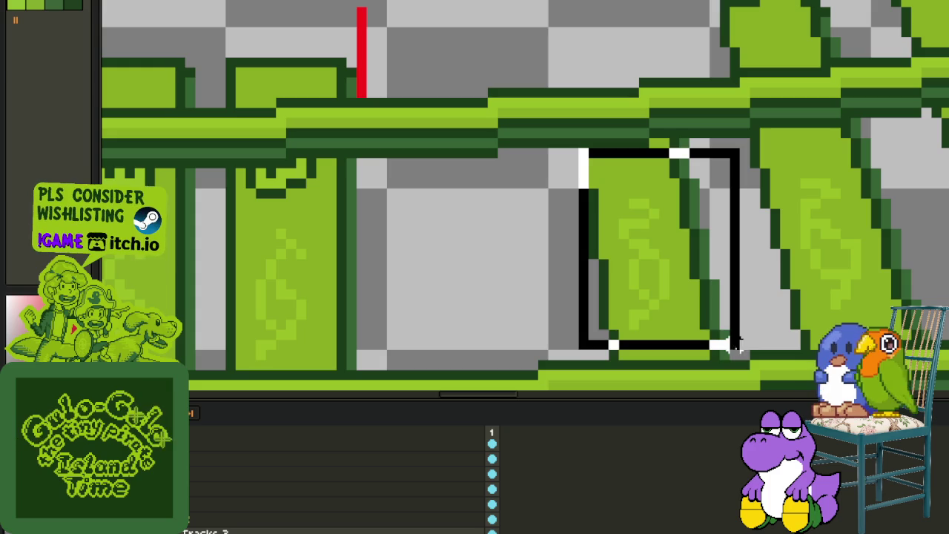
key(Delete)
scroll(694, 182, down, 2)
scroll(502, 210, up, 2)
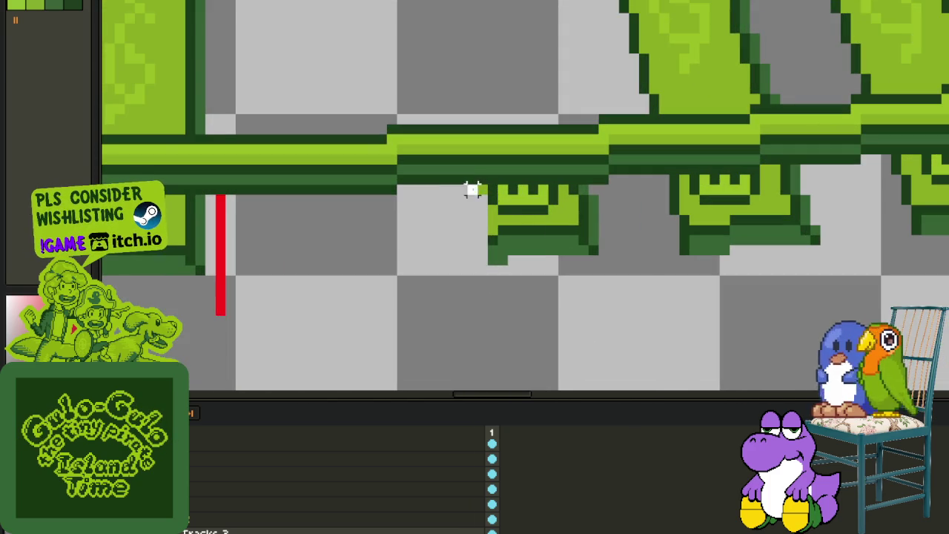
scroll(552, 303, up, 5)
drag(528, 289, 627, 369)
scroll(627, 369, down, 2)
key(Delete)
- Clear the slanted tie between the rails, including its leftover edge
scroll(657, 242, down, 2)
scroll(592, 332, up, 2)
drag(561, 286, 456, 119)
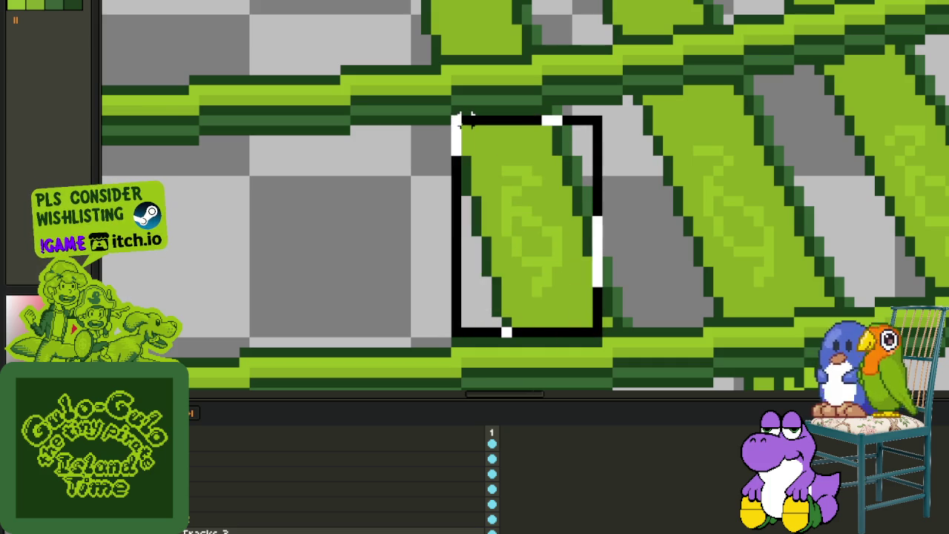
key(Delete)
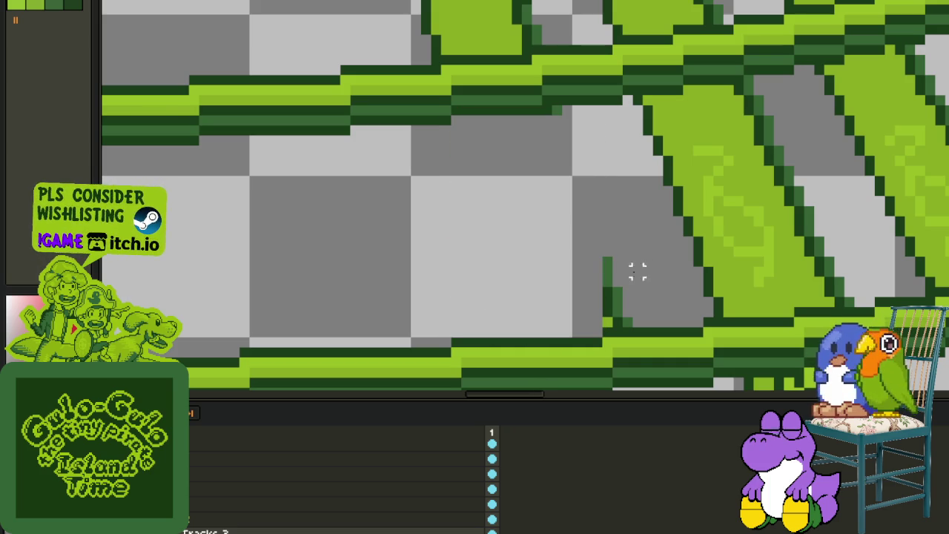
drag(627, 321, 557, 110)
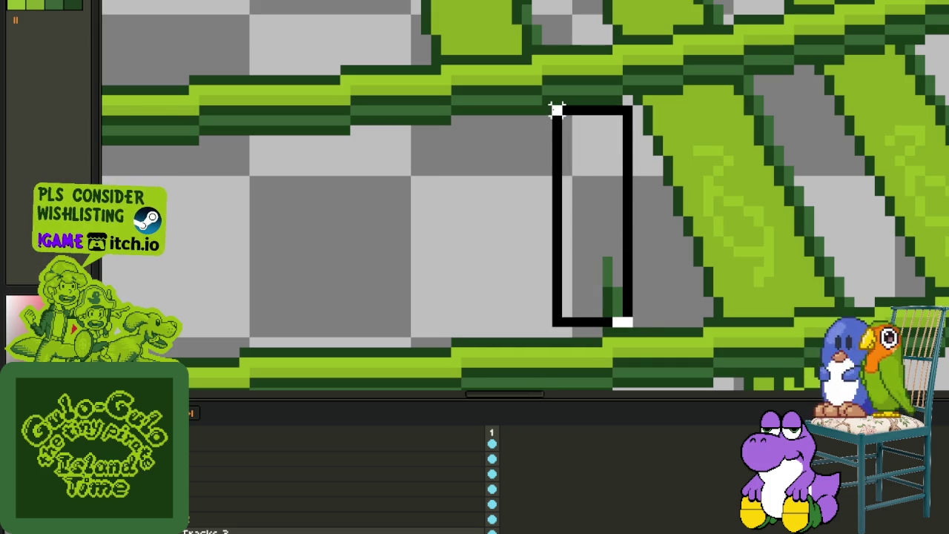
key(Delete)
- Erase the tie ends above the rail, plus stray pixels and a small dark stub
scroll(558, 171, up, 5)
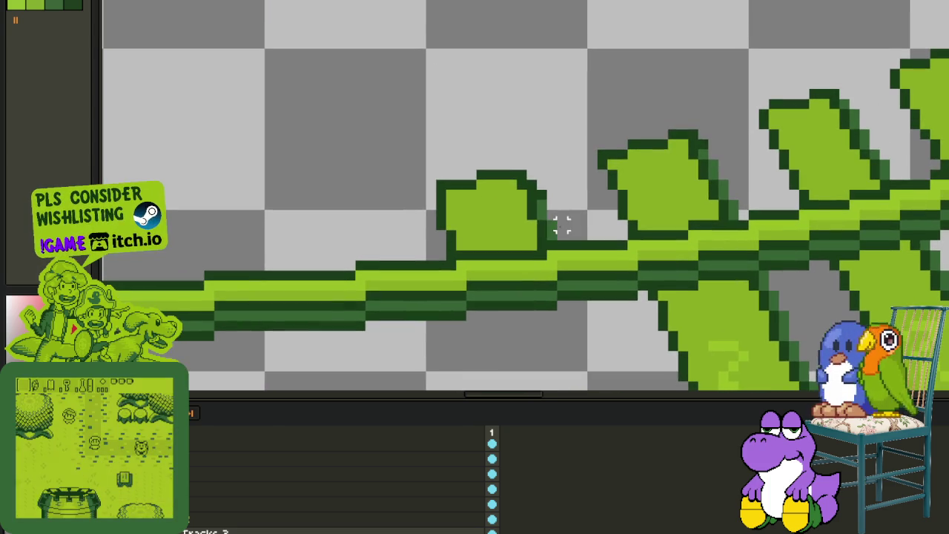
drag(547, 250, 386, 96)
key(Delete)
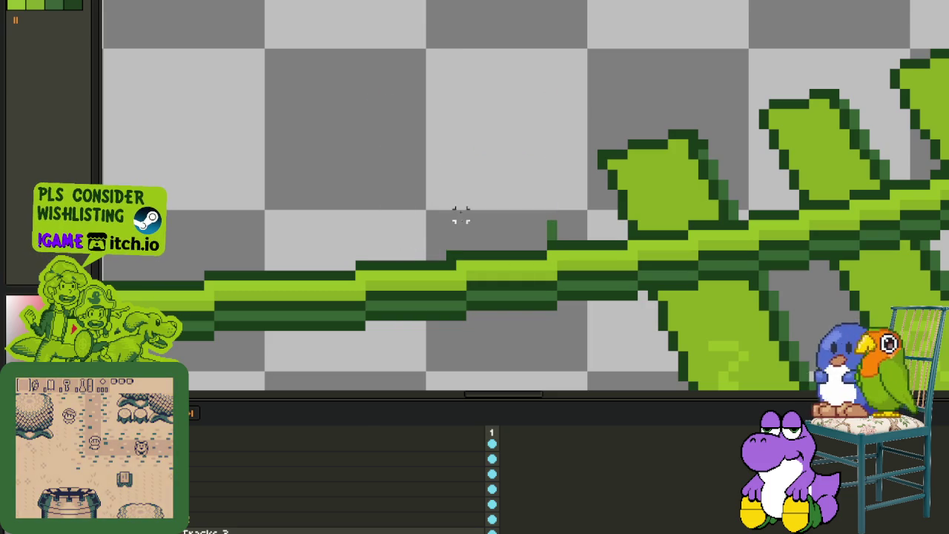
drag(450, 255, 391, 194)
key(Delete)
drag(569, 233, 512, 194)
key(Delete)
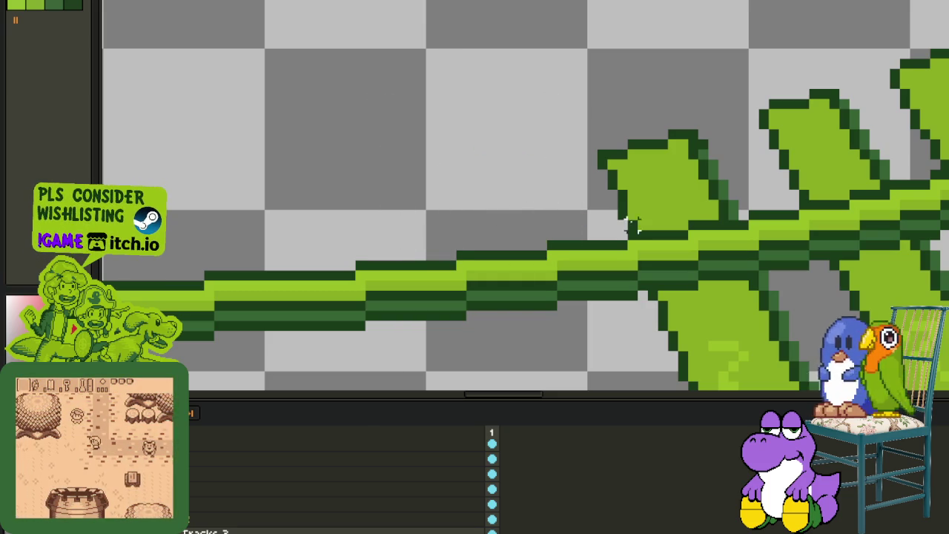
mouse_move(653, 207)
mouse_down()
mouse_move(694, 223)
mouse_move(598, 126)
mouse_up()
key(Delete)
drag(738, 220, 660, 148)
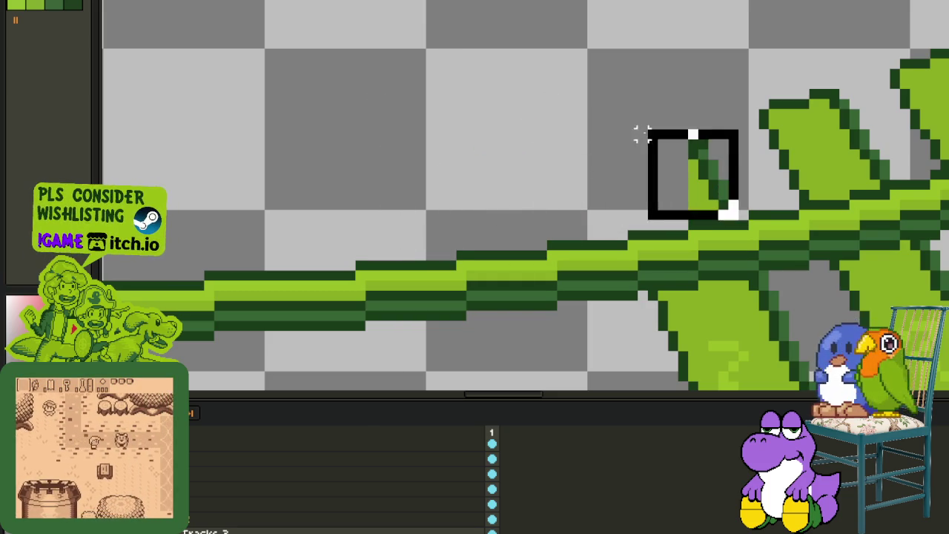
key(Delete)
- Delete the lower tie piece and the tie end below the rail
scroll(722, 173, up, 3)
scroll(553, 246, up, 2)
drag(529, 237, 697, 375)
key(Delete)
scroll(674, 181, down, 2)
drag(629, 159, 852, 236)
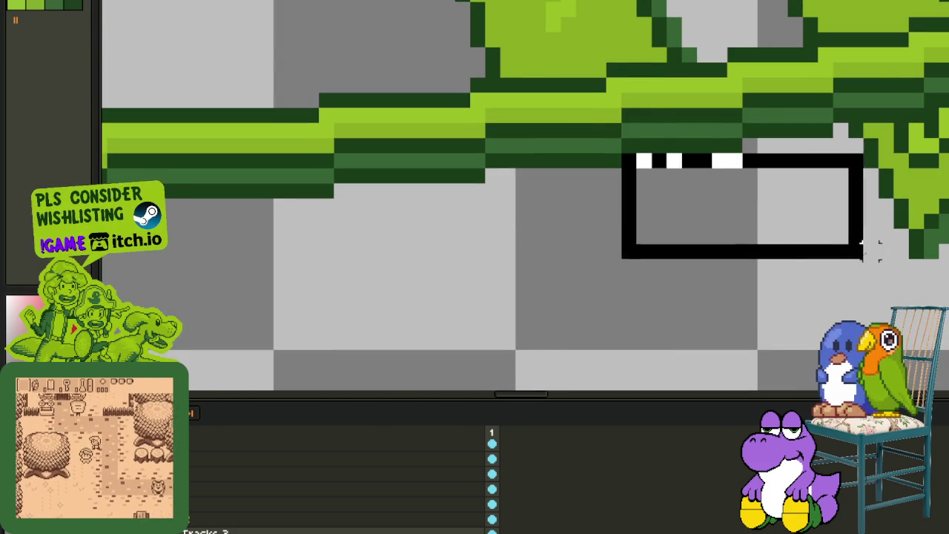
key(Delete)
- Remove the left tie's lower part, the small green ledge, and the upper tie piece
scroll(746, 190, down, 2)
scroll(730, 248, up, 1)
drag(734, 250, 546, 130)
key(Delete)
drag(636, 245, 596, 245)
key(Delete)
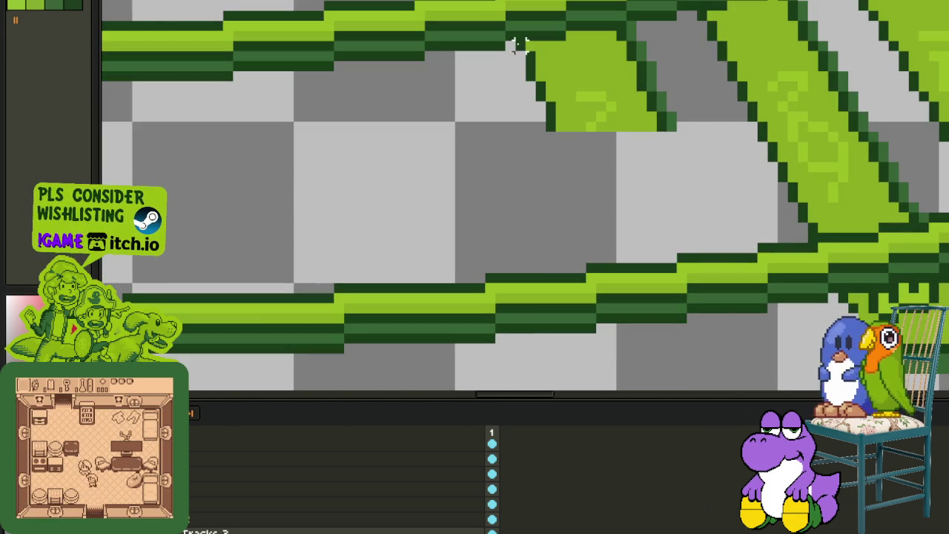
drag(520, 46, 707, 187)
key(Delete)
drag(564, 28, 711, 95)
- Delete the overlapping rail piece at the joint near the guide line
scroll(631, 26, down, 5)
scroll(697, 112, down, 1)
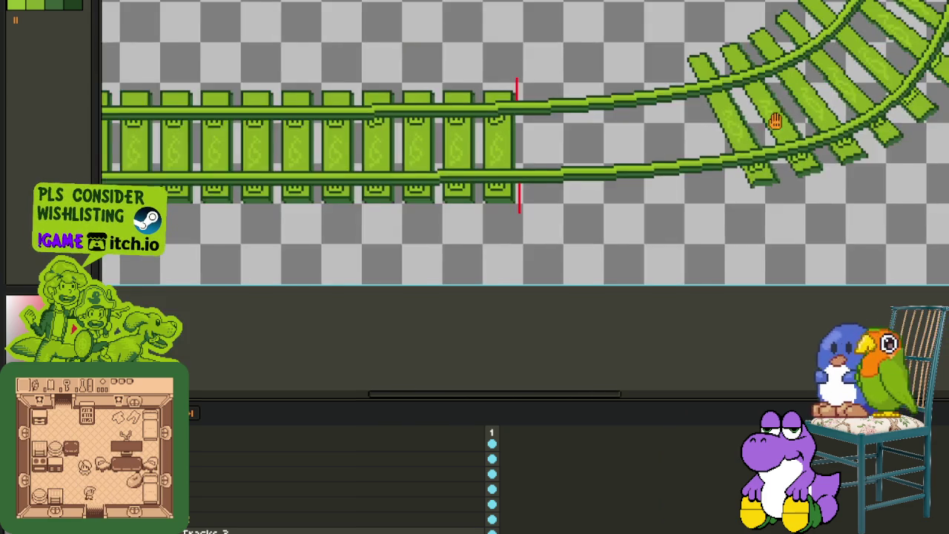
scroll(445, 185, up, 1)
scroll(250, 273, up, 1)
scroll(250, 273, up, 1)
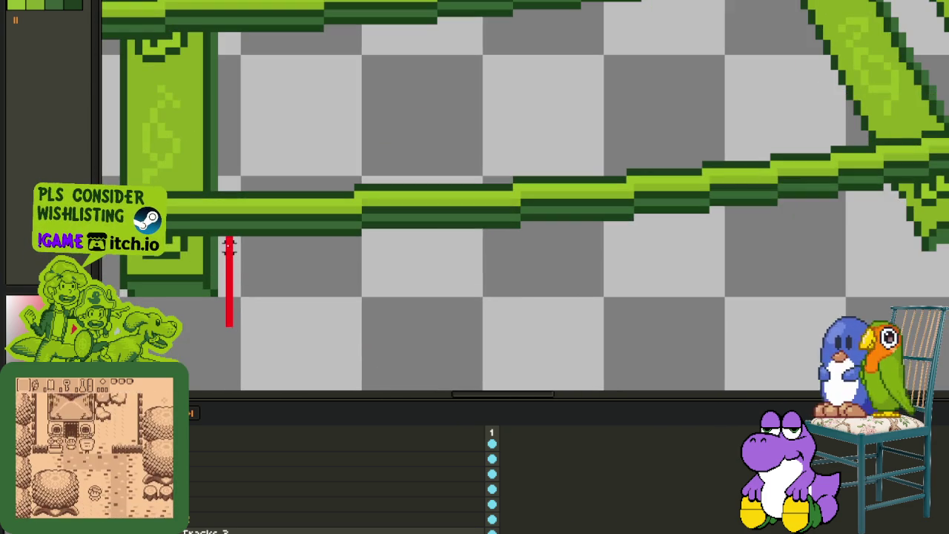
scroll(335, 173, down, 1)
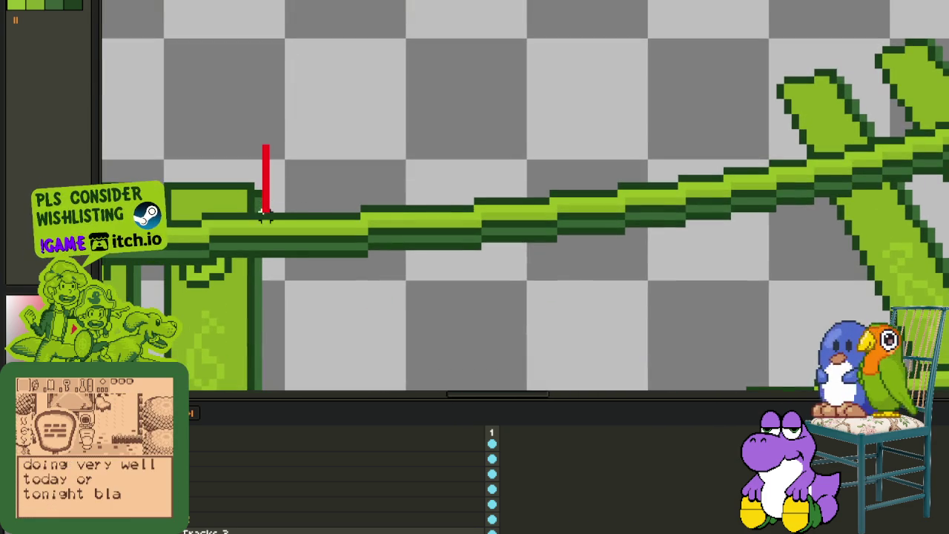
drag(265, 210, 314, 116)
scroll(602, 201, down, 2)
scroll(602, 201, up, 1)
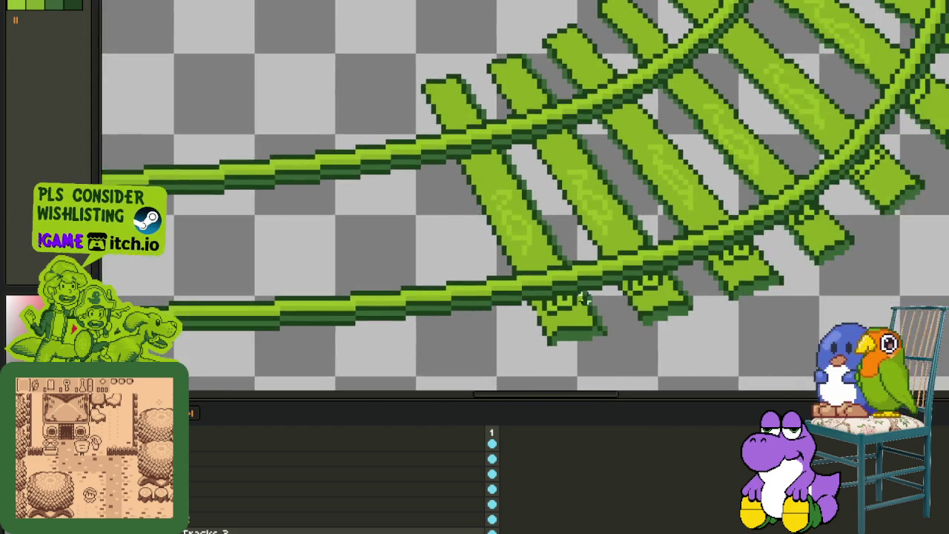
scroll(489, 304, up, 1)
scroll(489, 304, up, 1)
drag(470, 180, 720, 371)
key(Delete)
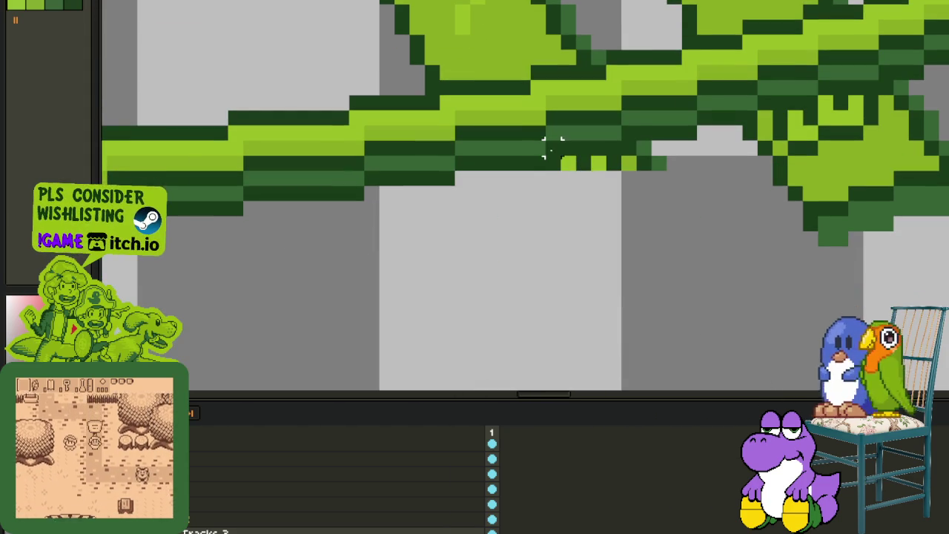
- Clear another rail section and the lower diagonal rail piece
scroll(631, 143, down, 2)
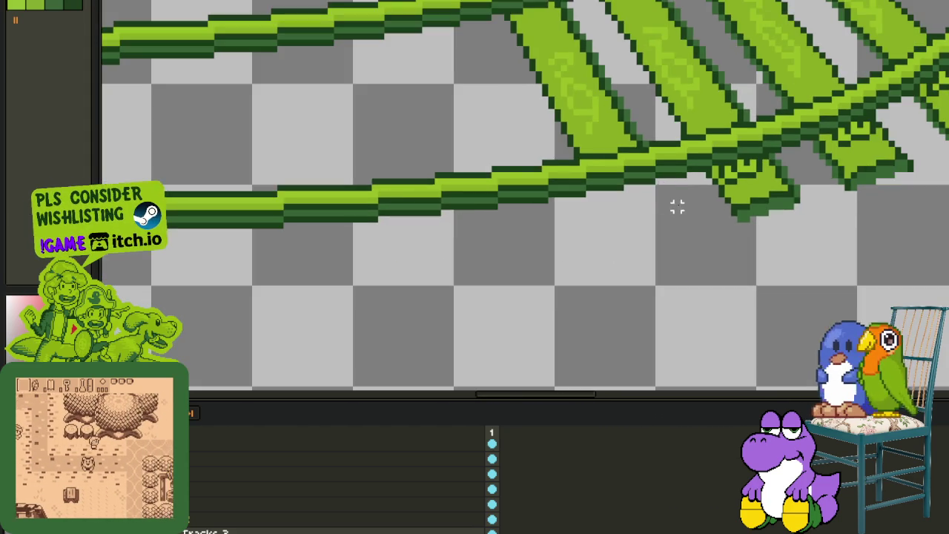
scroll(653, 192, up, 1)
scroll(650, 239, up, 2)
drag(670, 253, 350, 53)
key(Delete)
drag(497, 278, 416, 226)
scroll(413, 227, down, 2)
scroll(416, 172, up, 2)
drag(386, 154, 546, 313)
key(Delete)
- Remove the rest of the diagonal piece and the small spike on the rail
scroll(424, 157, up, 1)
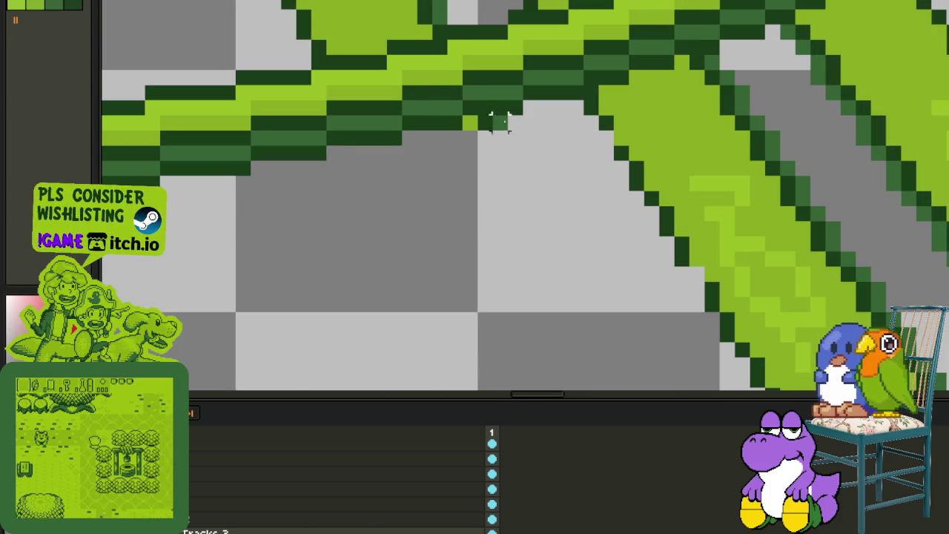
drag(579, 163, 603, 208)
scroll(603, 208, up, 3)
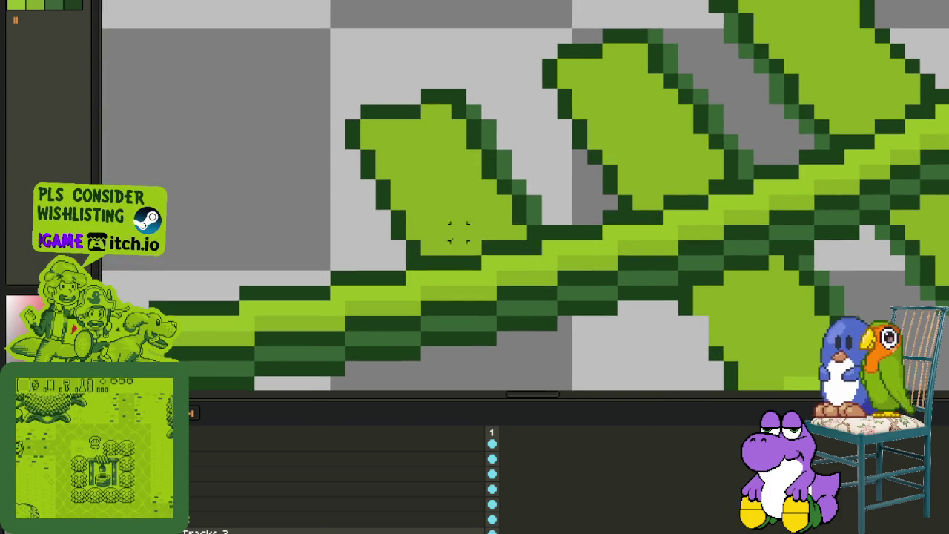
key(Delete)
drag(546, 240, 374, 70)
key(Delete)
scroll(565, 167, down, 1)
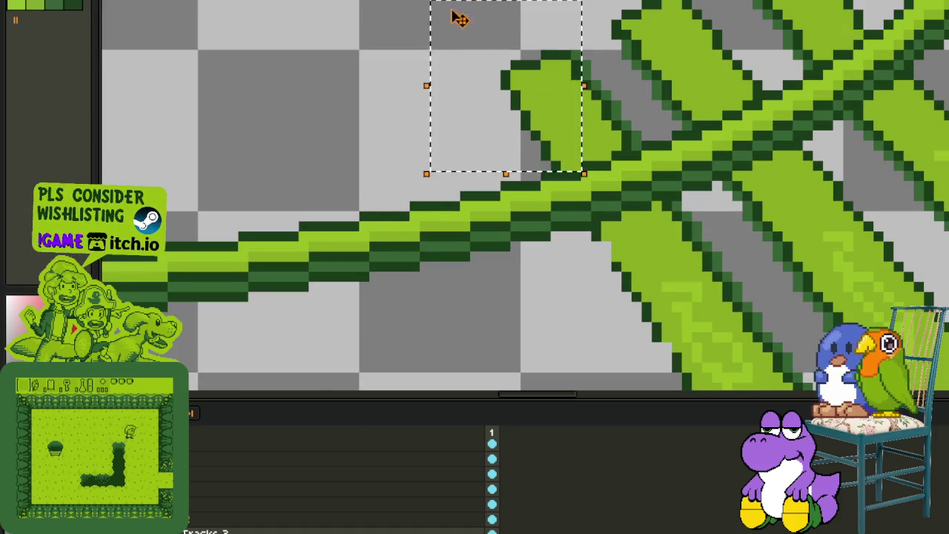
key(Delete)
- Erase the upper diagonal rail's left edge with the Eraser and delete the lower rail piece
key(e)
drag(586, 111, 620, 29)
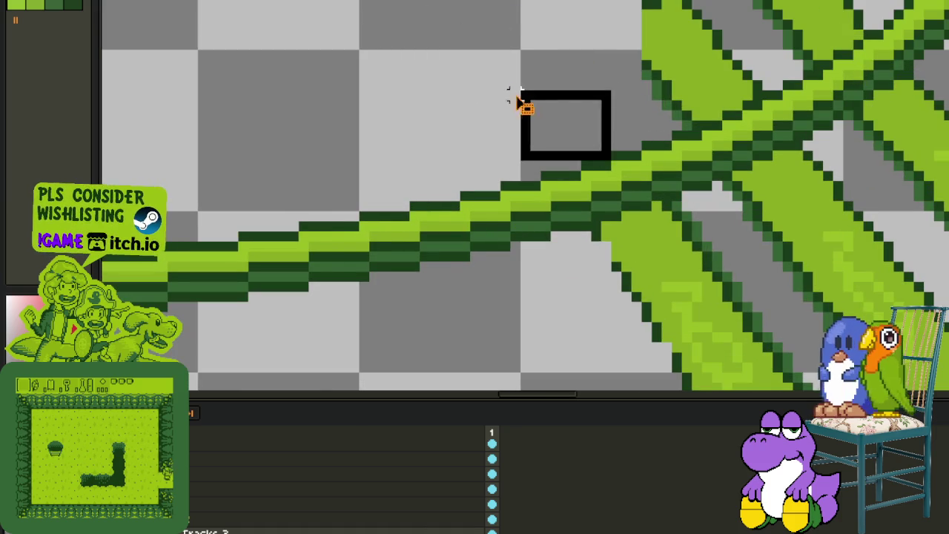
scroll(528, 106, down, 4)
scroll(742, 341, up, 1)
scroll(779, 364, up, 1)
scroll(795, 377, up, 2)
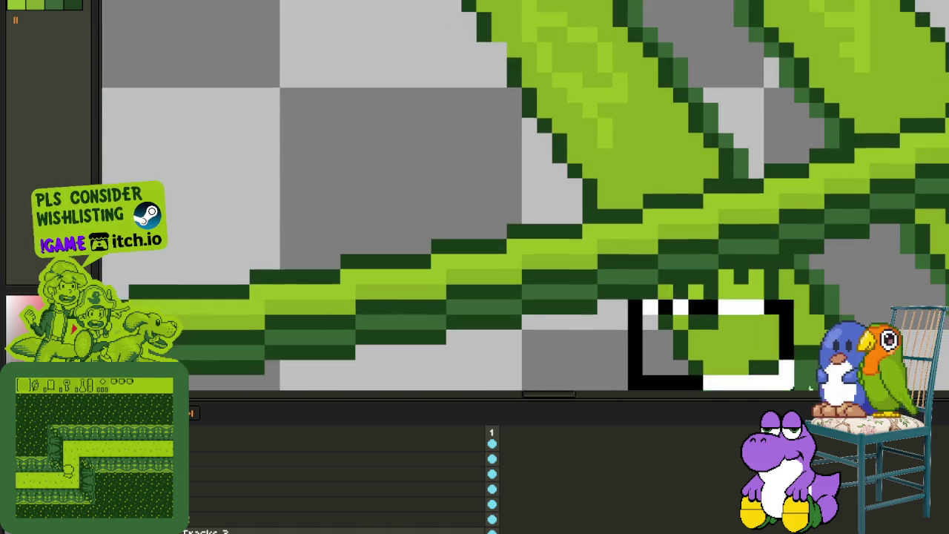
scroll(795, 377, down, 5)
key(Delete)
- Delete the light-green spike under the rail completely
drag(657, 95, 824, 259)
key(Delete)
drag(720, 96, 853, 196)
key(Delete)
scroll(853, 137, down, 3)
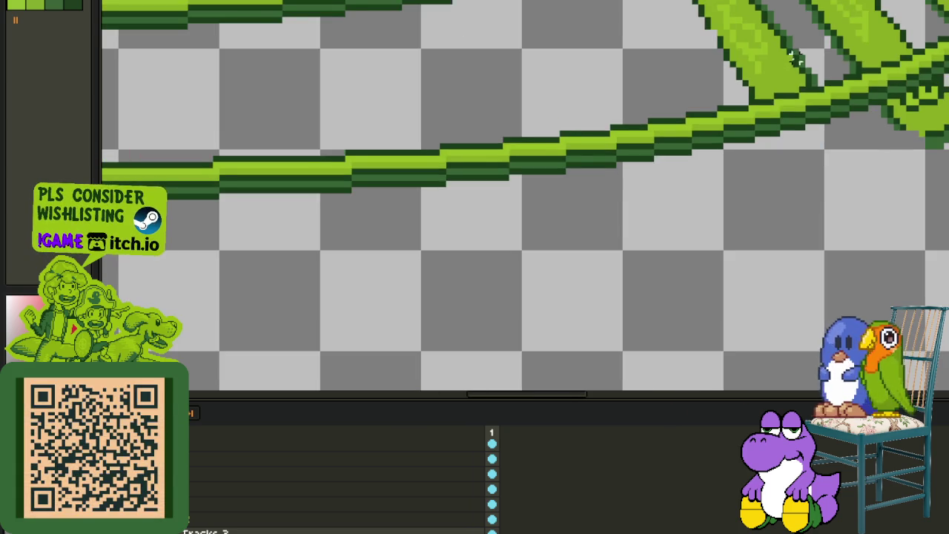
- Delete the stray tie fragments near the junction and along the curved rail
scroll(667, 245, up, 1)
scroll(625, 258, up, 2)
drag(629, 260, 475, 37)
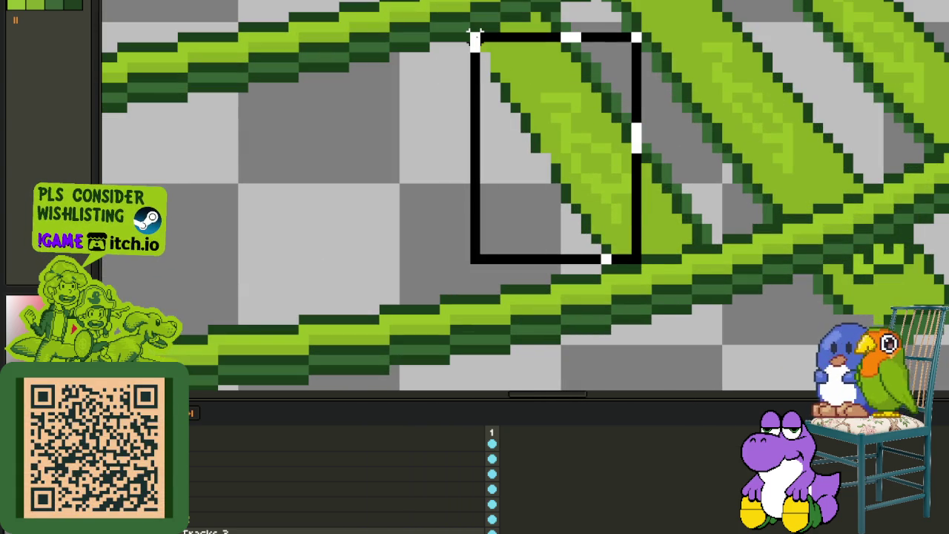
key(Delete)
mouse_move(672, 253)
mouse_down()
mouse_move(497, 20)
mouse_move(721, 237)
mouse_up()
key(Delete)
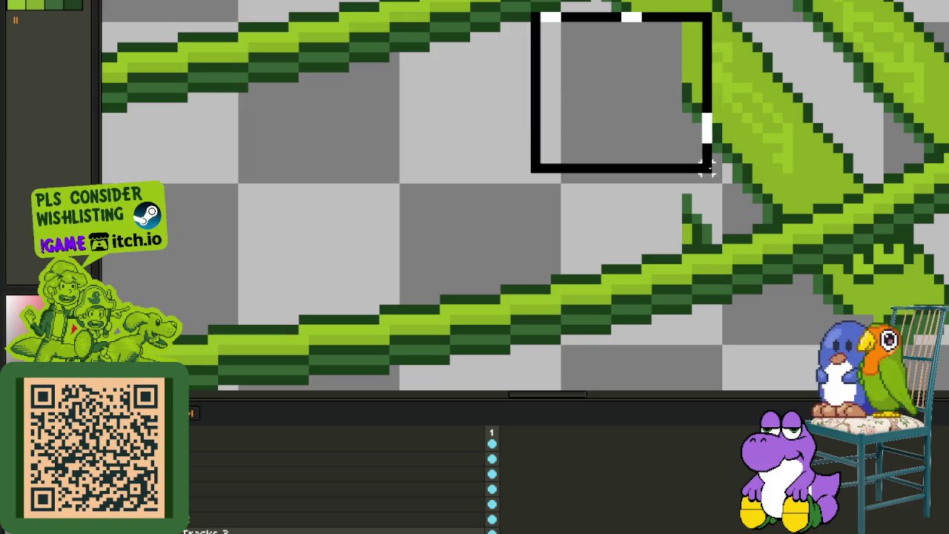
key(Delete)
mouse_move(745, 157)
mouse_down()
mouse_move(663, 205)
mouse_move(636, 332)
mouse_move(456, 127)
mouse_move(437, 120)
mouse_up()
key(Delete)
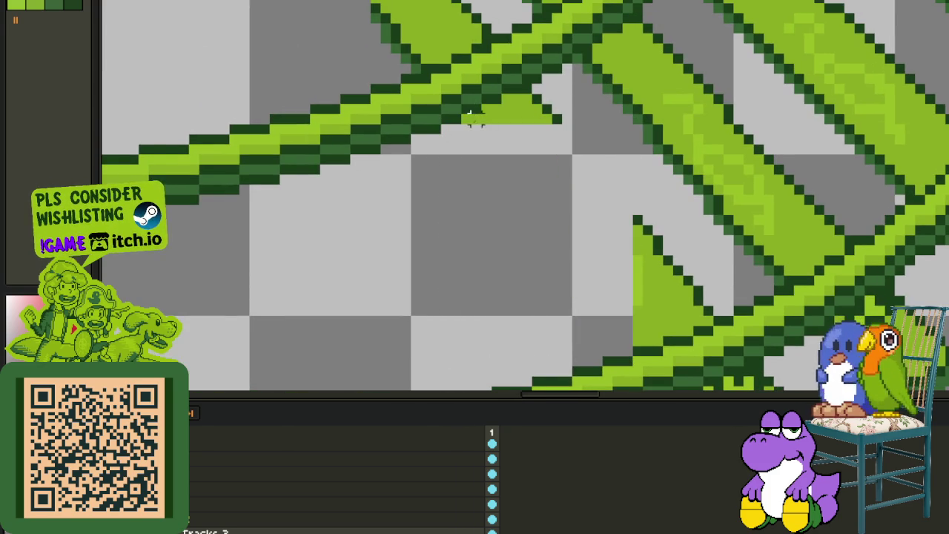
- Erase the bottom row of green pixels along the rail and the last pixels at its end
scroll(641, 239, down, 2)
scroll(720, 373, down, 1)
scroll(454, 221, up, 2)
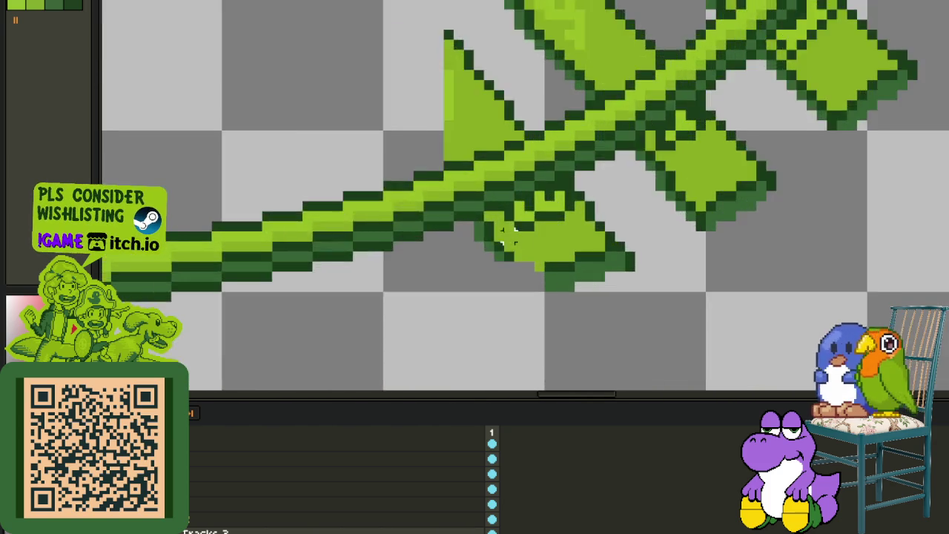
scroll(453, 220, up, 1)
scroll(454, 221, up, 1)
key(Delete)
mouse_move(478, 130)
mouse_down()
mouse_move(579, 130)
mouse_move(679, 150)
mouse_up()
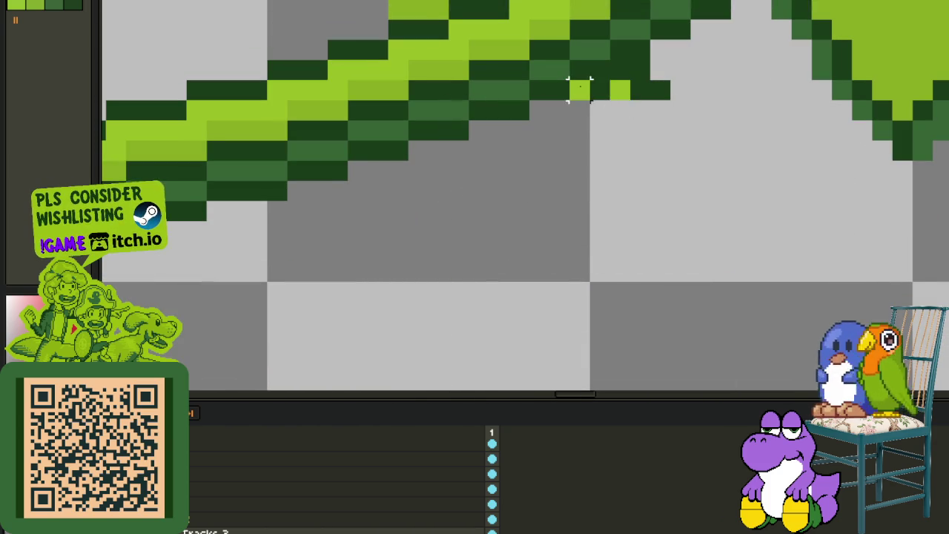
drag(580, 89, 636, 85)
scroll(678, 144, down, 3)
scroll(620, 122, up, 1)
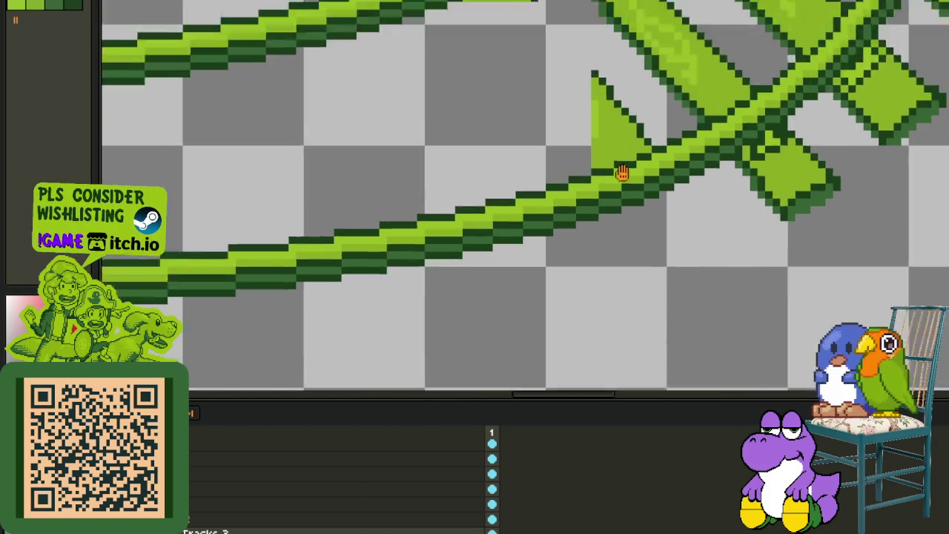
scroll(529, 254, up, 3)
- Delete the pointed fragments along the upper-left stretch of the rail
drag(445, 206, 363, 4)
key(Delete)
drag(542, 164, 382, 3)
key(Delete)
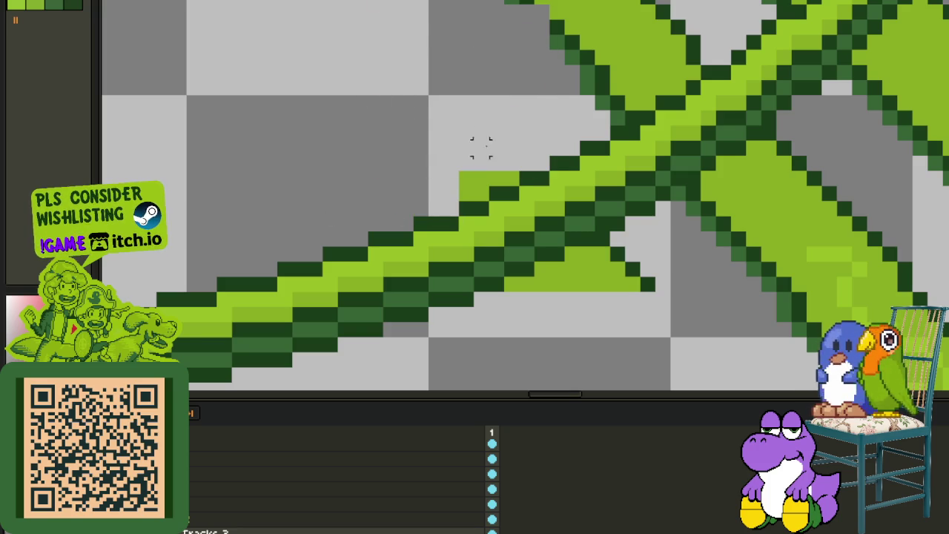
key(Delete)
scroll(475, 193, down, 2)
scroll(490, 215, down, 2)
scroll(508, 233, up, 3)
- Remove the small pointed tip beside the rail and hide the timeline to enlarge the canvas
drag(510, 219, 693, 303)
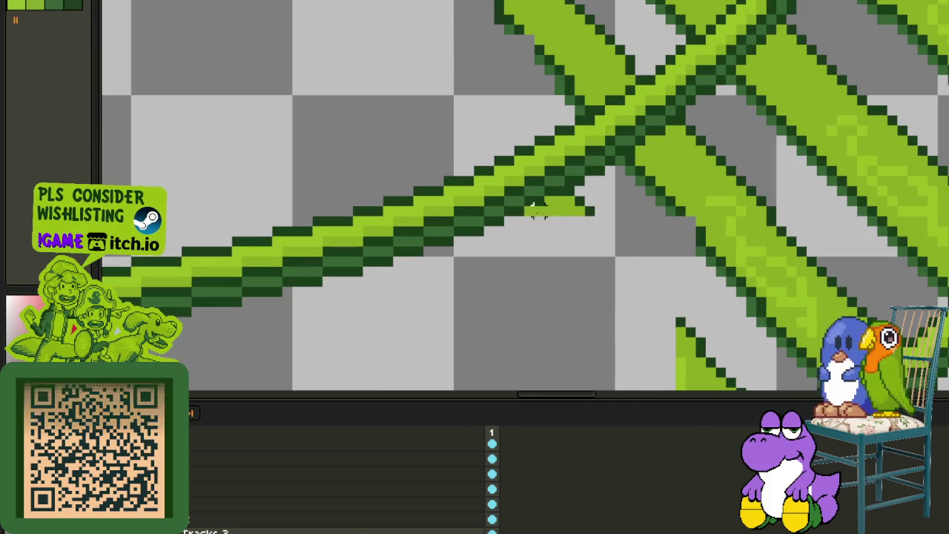
drag(522, 206, 663, 264)
key(Delete)
drag(560, 200, 608, 231)
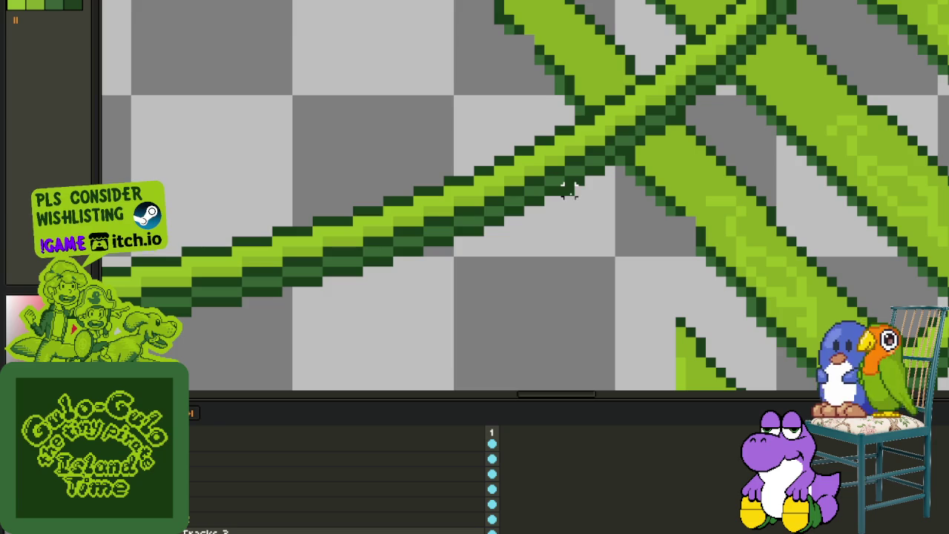
scroll(668, 282, down, 2)
scroll(627, 215, up, 1)
key(Tab)
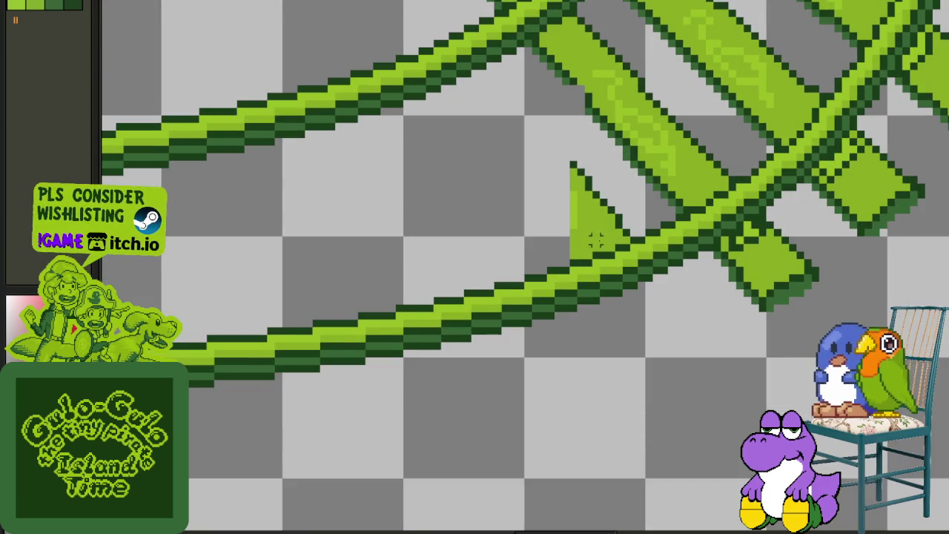
scroll(583, 254, up, 1)
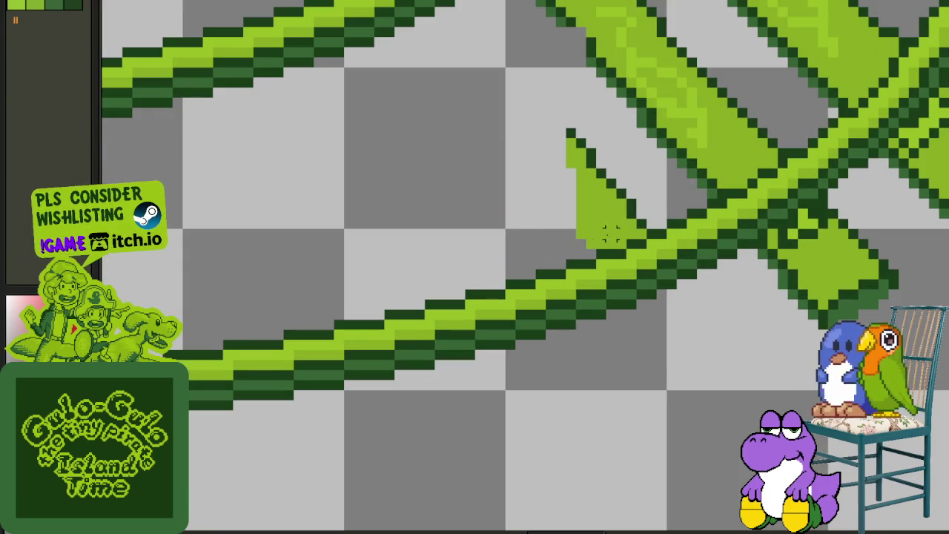
key(ctrl+z)
drag(634, 236, 520, 97)
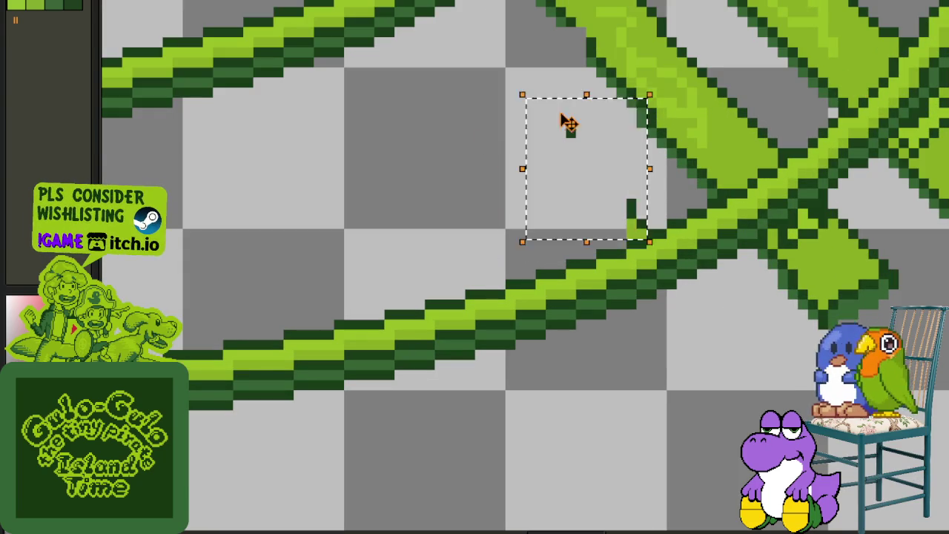
- Erase the stray dark pixel and the lower green fragment with its tip
key(Delete)
drag(762, 248, 937, 349)
key(Delete)
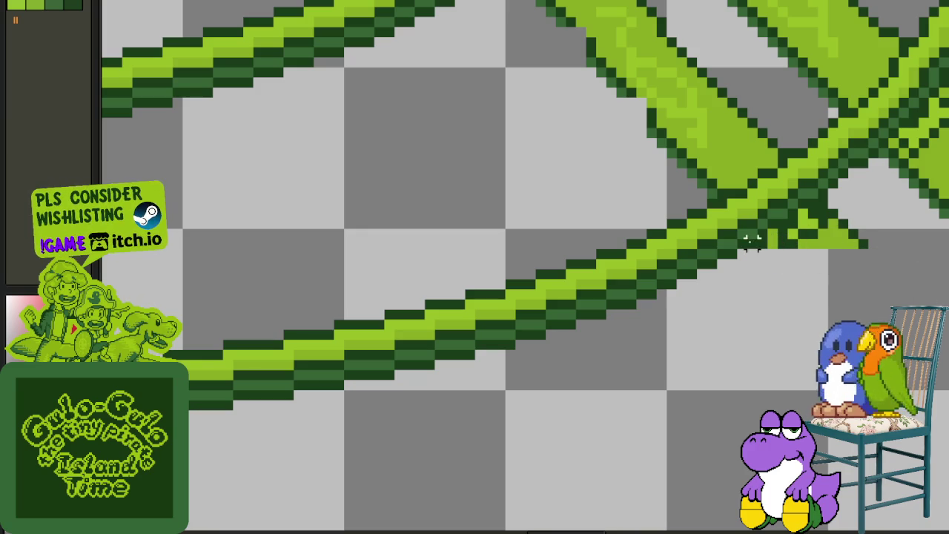
drag(760, 245, 906, 317)
key(Delete)
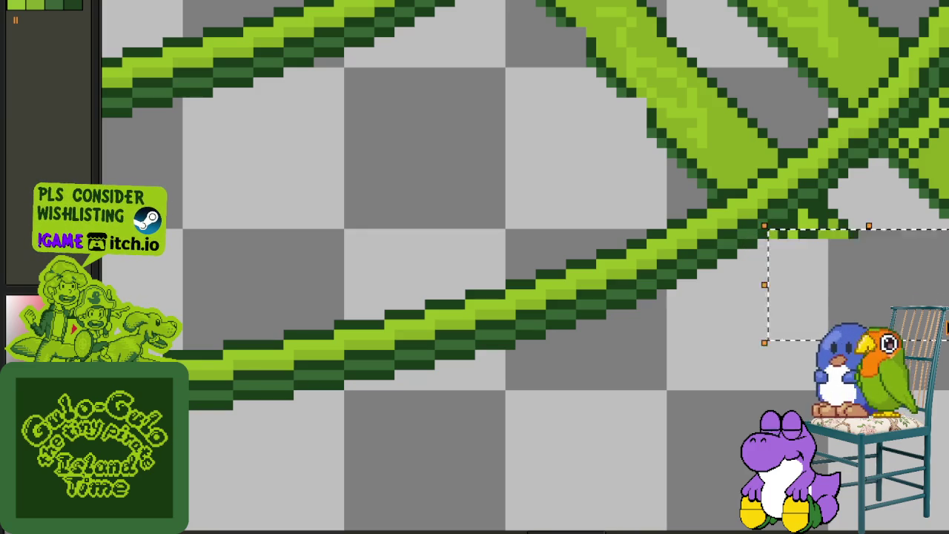
key(Delete)
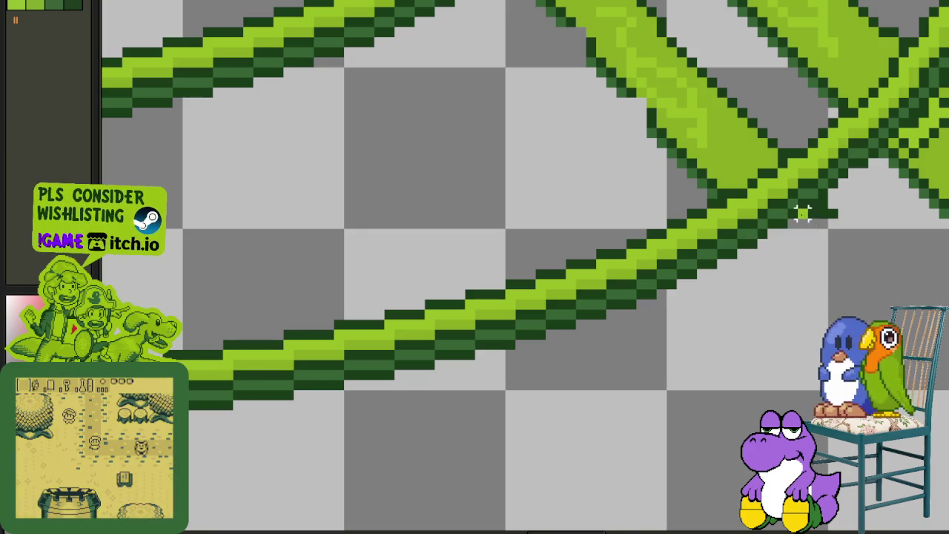
- Clear a fragment along the lower curve, undoing an accidental change
mouse_move(721, 186)
mouse_down()
mouse_move(677, 333)
mouse_move(457, 115)
mouse_move(699, 333)
mouse_move(495, 102)
mouse_up()
key(Delete)
key(u)
key(ctrl+z)
key(ctrl+z)
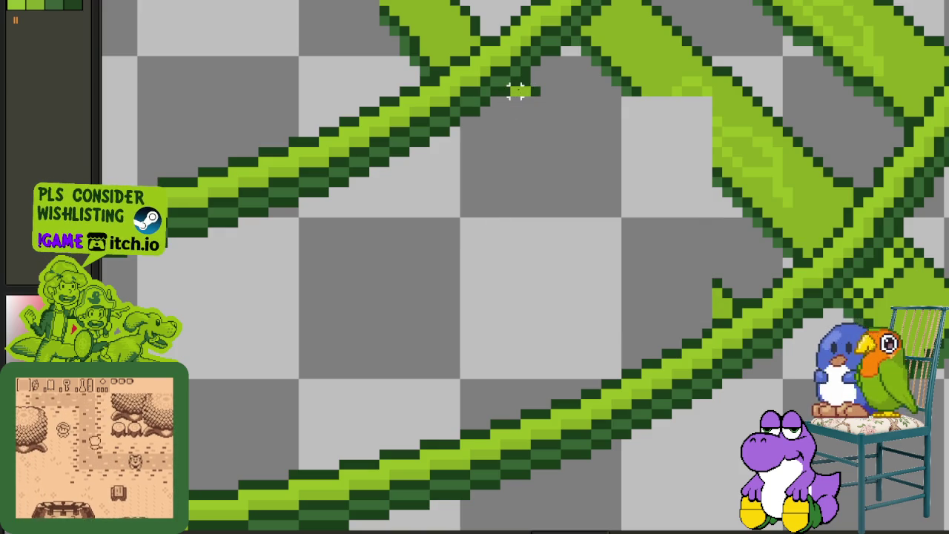
drag(517, 90, 748, 302)
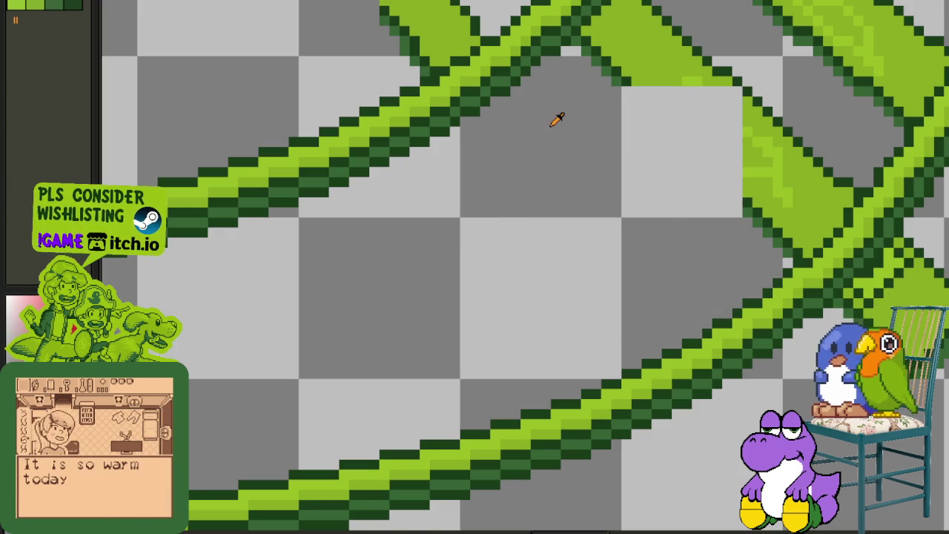
scroll(632, 313, up, 1)
scroll(510, 252, up, 2)
- Remove the leftover light-green pixels above the curve and the excess tie pixels
drag(510, 252, 359, 36)
drag(571, 233, 464, 106)
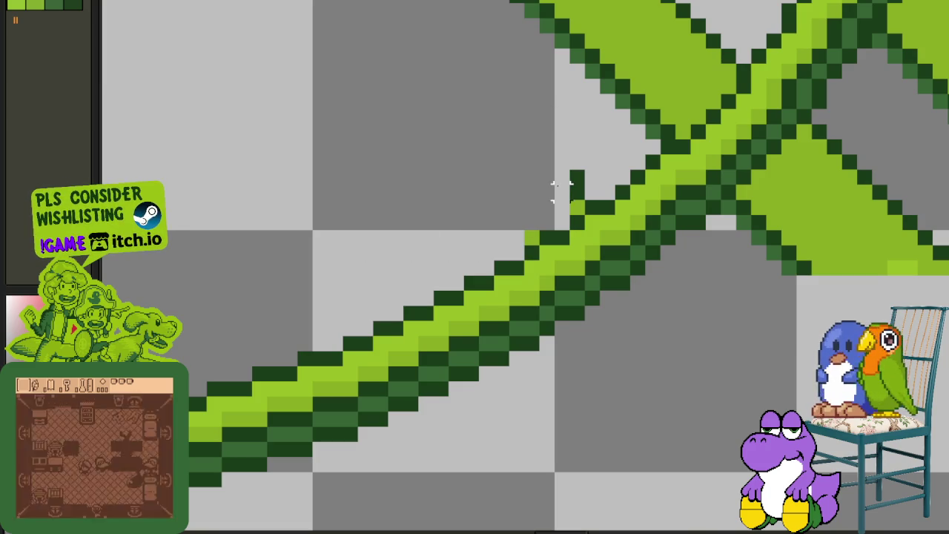
scroll(477, 178, down, 2)
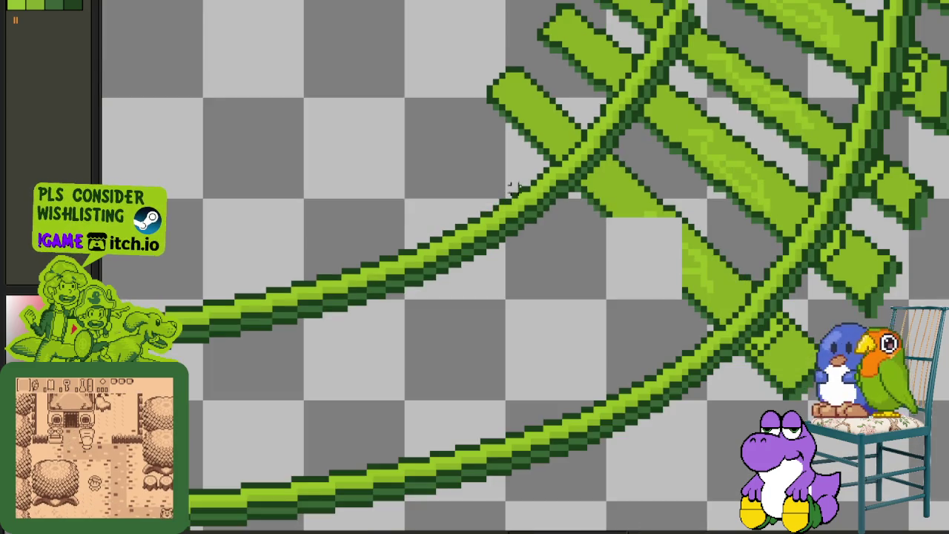
scroll(522, 198, down, 1)
scroll(469, 199, up, 3)
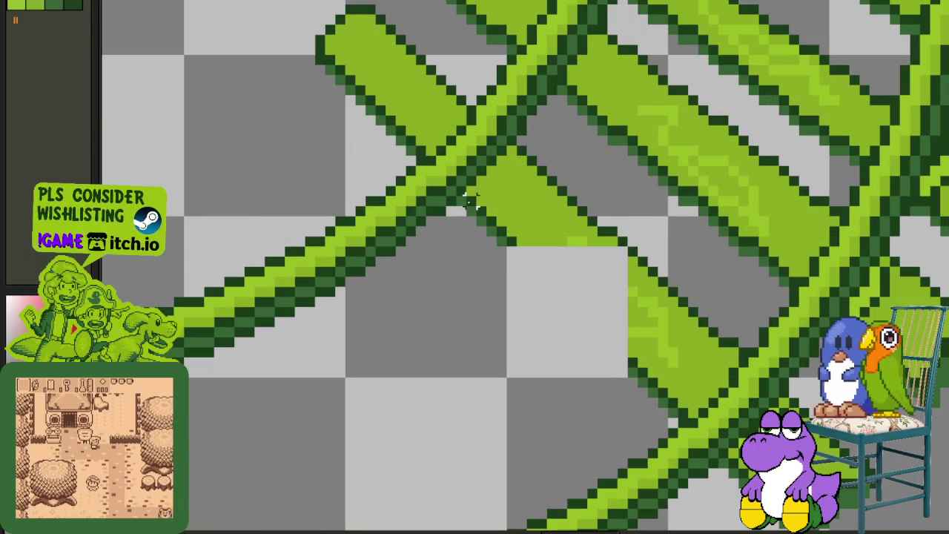
mouse_move(676, 393)
mouse_down()
mouse_move(698, 416)
mouse_move(484, 182)
mouse_move(714, 393)
mouse_move(571, 221)
mouse_move(500, 168)
mouse_move(703, 355)
mouse_move(735, 361)
mouse_move(582, 201)
mouse_move(504, 152)
mouse_up()
key(Delete)
- Delete the upper-left corner pieces of the protruding tie end
key(Delete)
key(Delete)
key(Delete)
key(Delete)
key(Delete)
scroll(424, 154, down, 2)
drag(441, 186, 274, 4)
key(Delete)
scroll(440, 169, up, 2)
drag(445, 176, 346, 49)
key(Delete)
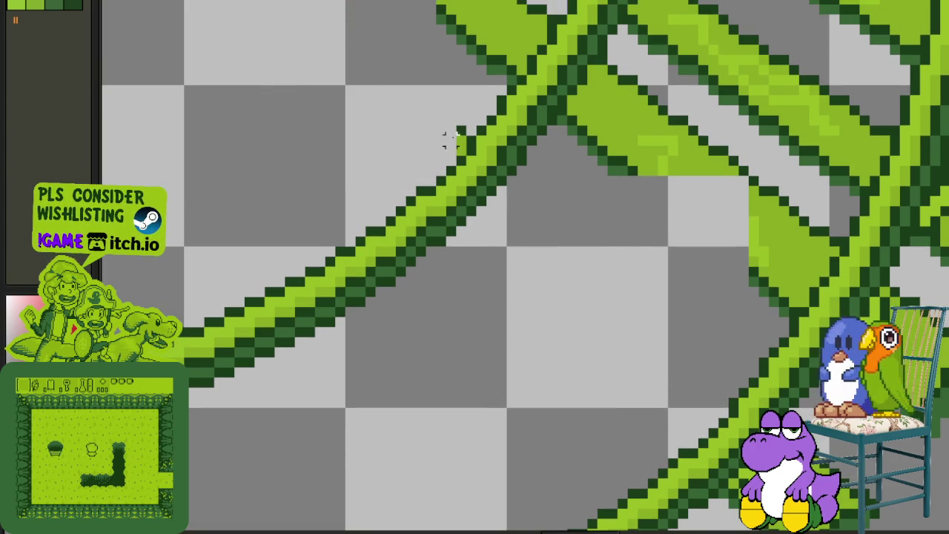
scroll(461, 149, down, 2)
scroll(551, 293, up, 3)
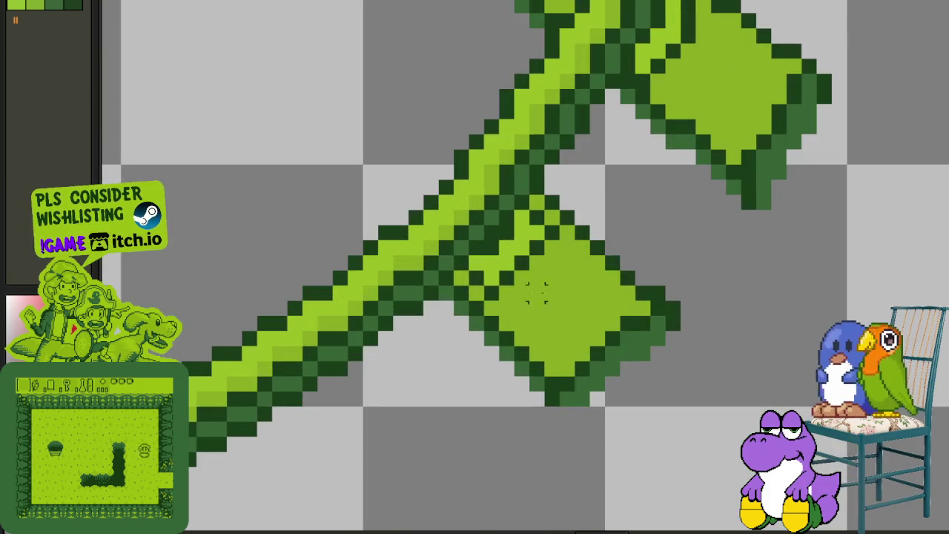
- Erase the tie end hanging below the rail, row by row
drag(439, 286, 681, 426)
key(Delete)
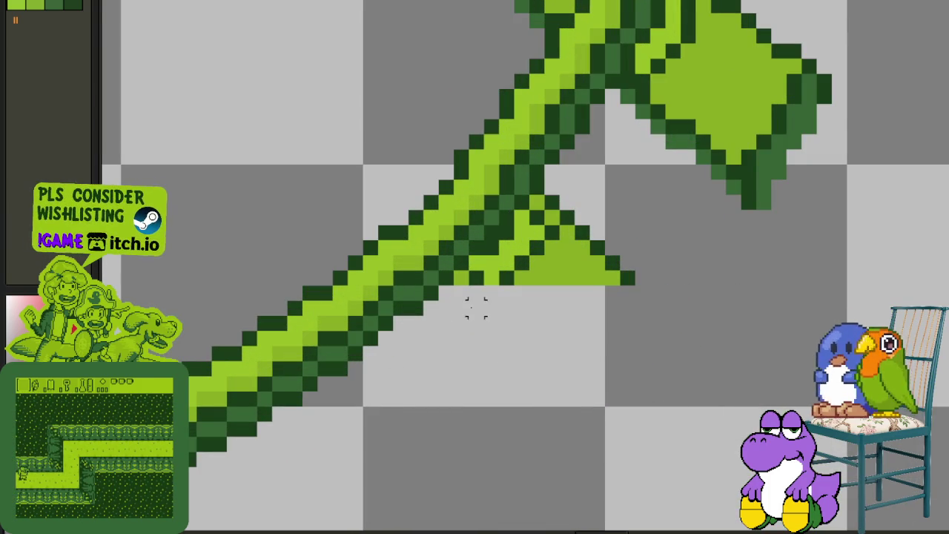
drag(451, 270, 638, 291)
key(Delete)
drag(472, 256, 593, 322)
key(Delete)
drag(484, 239, 616, 346)
key(Delete)
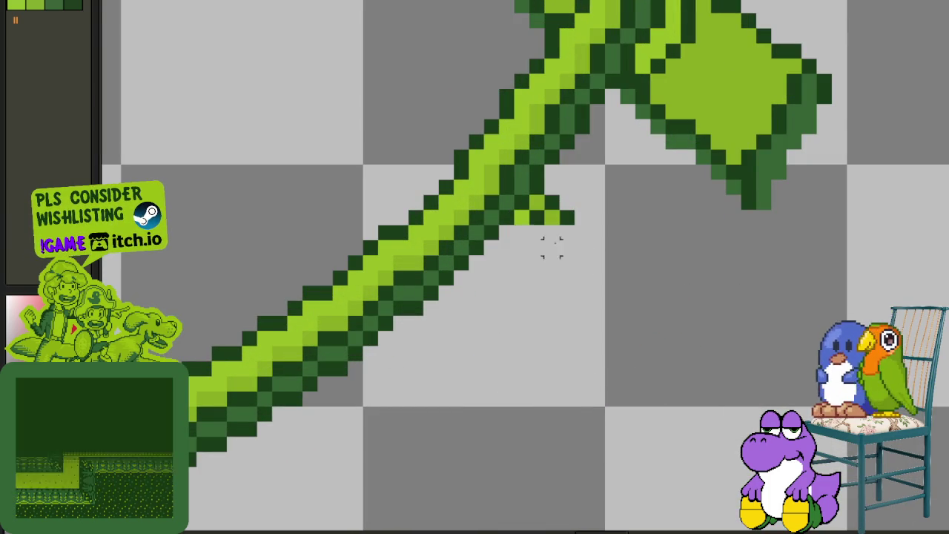
key(Delete)
mouse_move(512, 211)
mouse_down()
mouse_move(624, 304)
mouse_move(632, 390)
mouse_up()
scroll(535, 200, down, 5)
scroll(632, 389, up, 2)
scroll(695, 186, up, 1)
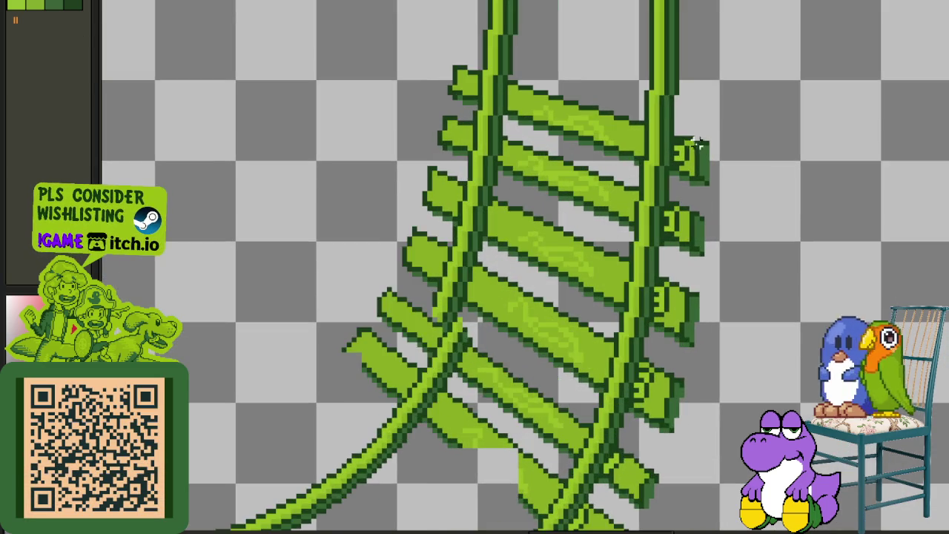
- Delete the first strips of tie ends protruding right of the right rail
scroll(682, 133, up, 1)
drag(675, 126, 946, 519)
key(Delete)
scroll(605, 67, up, 1)
drag(620, 28, 698, 285)
key(Delete)
drag(615, 93, 841, 445)
key(Delete)
- Trim further strips of tie-end pixels along the right rail's outer side
drag(607, 165, 747, 458)
key(Delete)
drag(597, 210, 741, 461)
key(Delete)
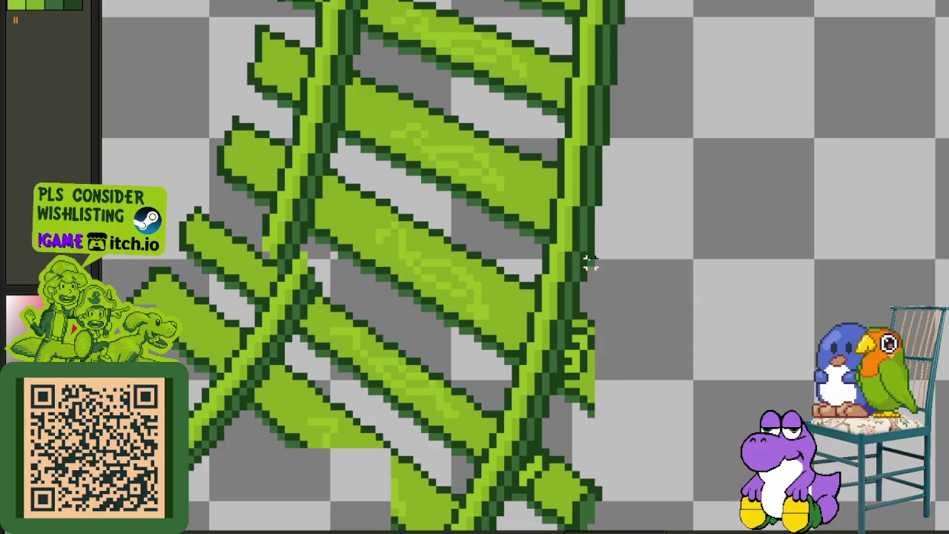
drag(590, 254, 690, 530)
key(Delete)
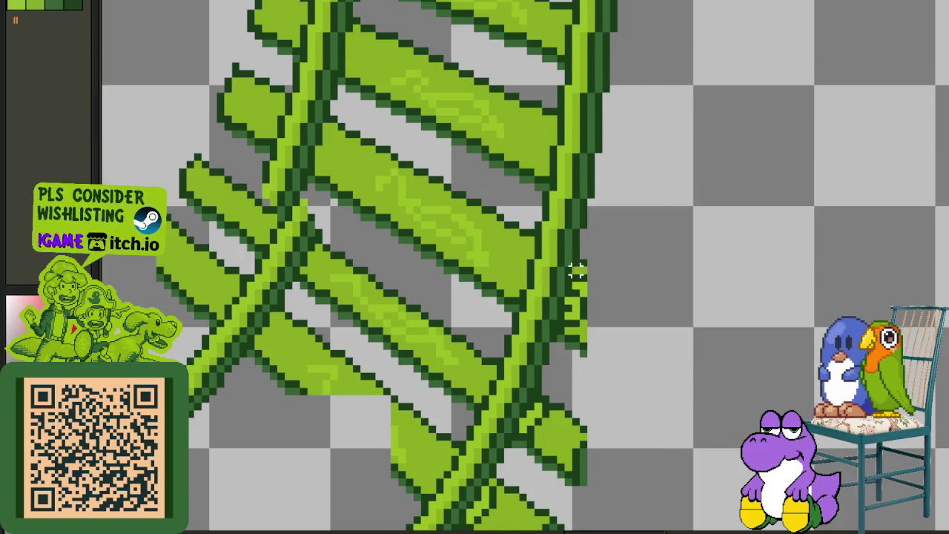
- Clear two columns of tie ends beside the rail's lower part after discarding two trial selections
drag(575, 262, 672, 457)
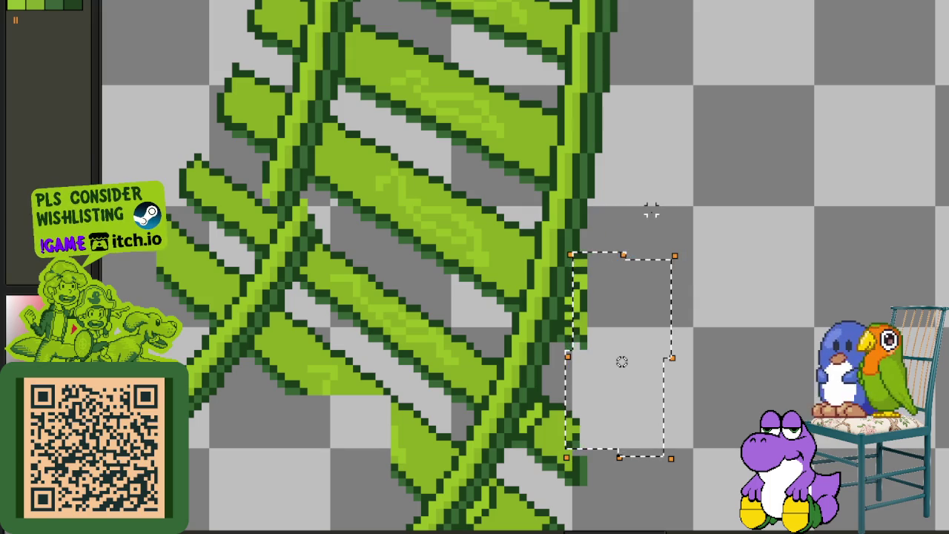
click(584, 256)
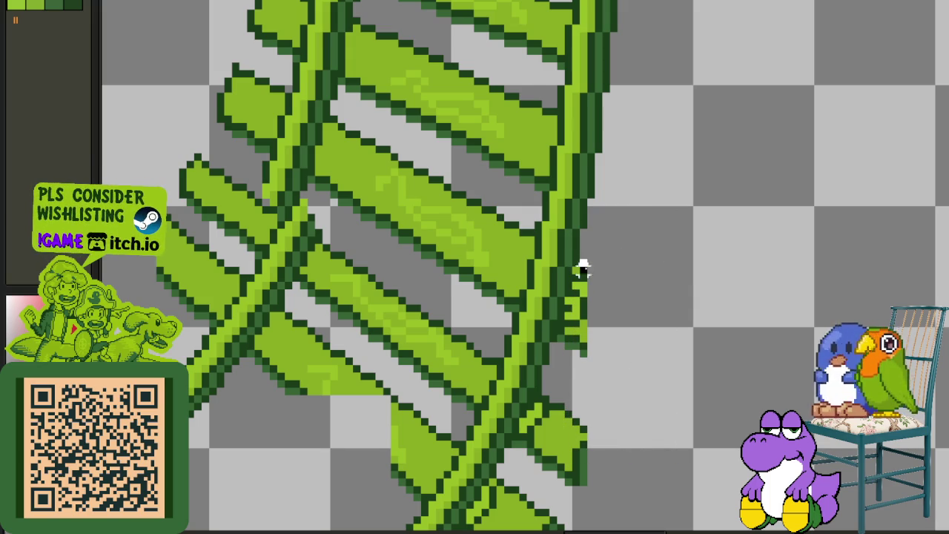
scroll(584, 261, down, 1)
drag(573, 187, 794, 530)
click(575, 190)
scroll(569, 196, up, 2)
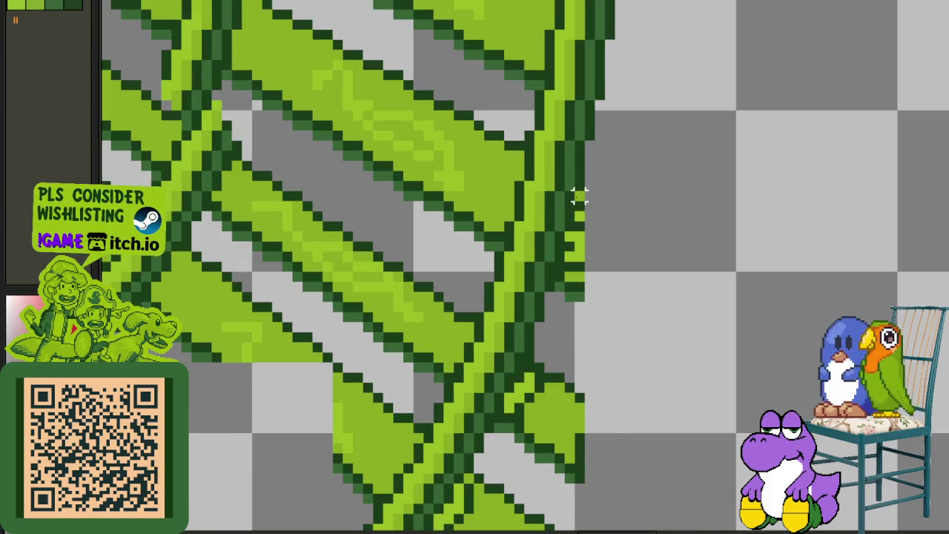
scroll(580, 196, down, 1)
drag(576, 123, 788, 528)
key(Delete)
scroll(579, 174, up, 1)
drag(569, 174, 805, 497)
key(Delete)
- Erase three more columns of tie ends beside the right rail
scroll(558, 203, down, 1)
drag(551, 80, 799, 530)
key(Delete)
scroll(549, 173, up, 1)
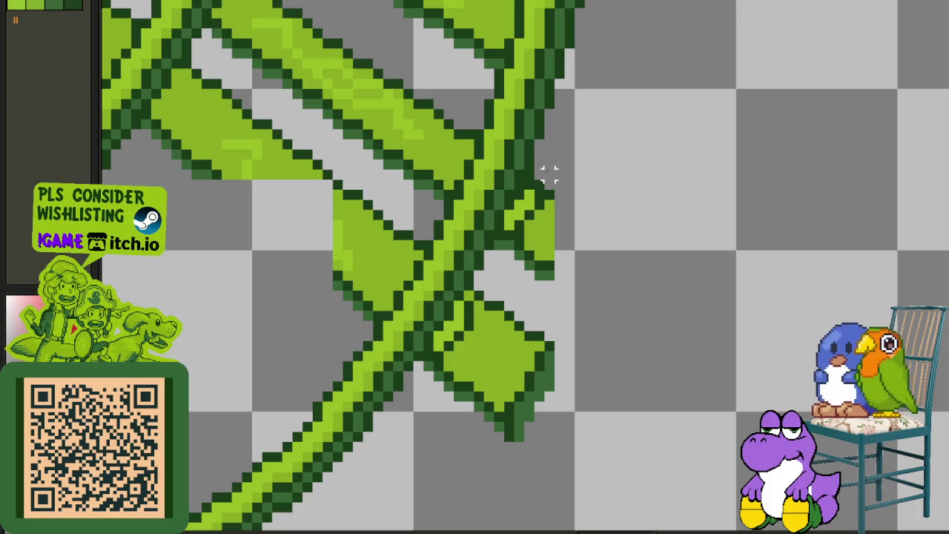
scroll(539, 174, down, 1)
drag(534, 174, 599, 326)
key(Delete)
scroll(560, 185, up, 1)
scroll(529, 174, down, 1)
drag(530, 171, 621, 367)
key(Delete)
scroll(518, 192, up, 1)
- Cut back the tie tip poking out right of the rail
drag(519, 191, 613, 402)
key(Delete)
drag(507, 213, 583, 394)
key(Delete)
mouse_move(510, 234)
mouse_down()
mouse_move(546, 367)
mouse_move(548, 445)
mouse_up()
key(Delete)
drag(465, 289, 589, 489)
key(Delete)
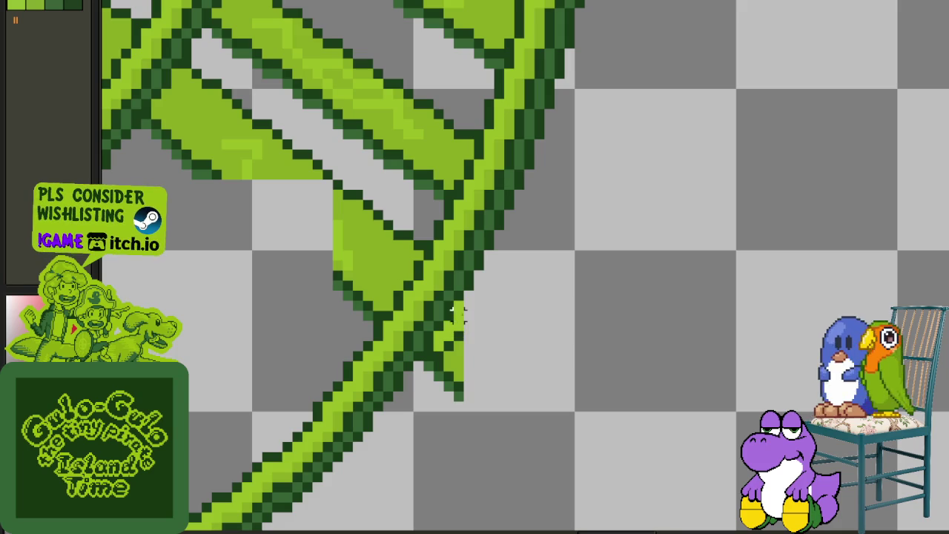
- Erase the tie tip's lower pixels and the small light-green stub by the rail
drag(454, 306, 479, 386)
key(Delete)
drag(444, 321, 465, 395)
key(Delete)
drag(435, 331, 445, 382)
key(Delete)
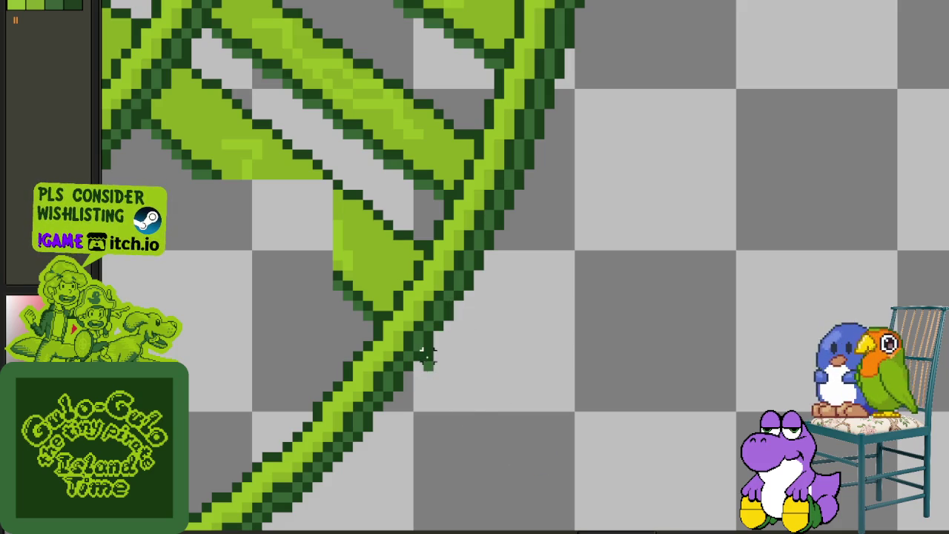
scroll(469, 406, down, 3)
scroll(445, 430, up, 2)
scroll(431, 449, up, 2)
- Trim the tie ends and small tie pieces sticking out left of the lower left rail
drag(433, 466, 294, 261)
key(Delete)
drag(445, 457, 375, 319)
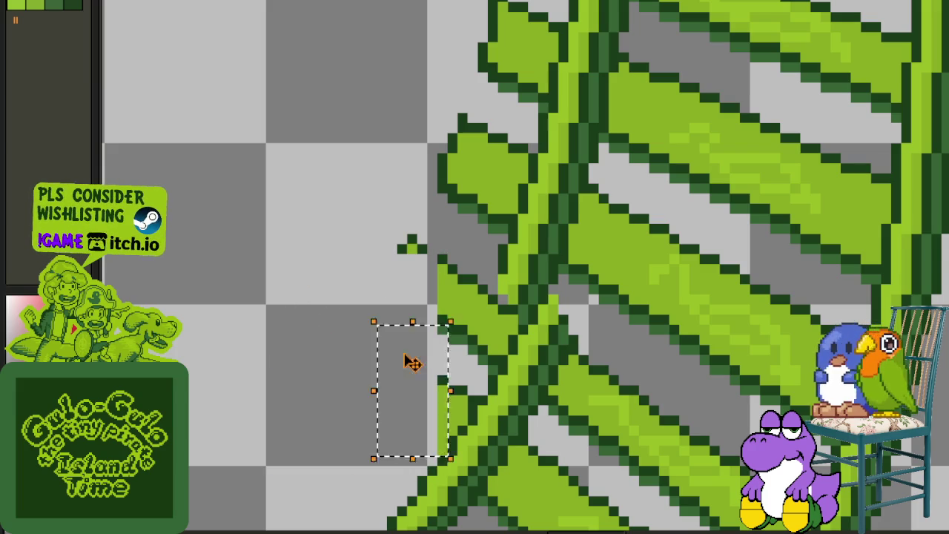
key(Delete)
drag(462, 420, 429, 365)
key(Delete)
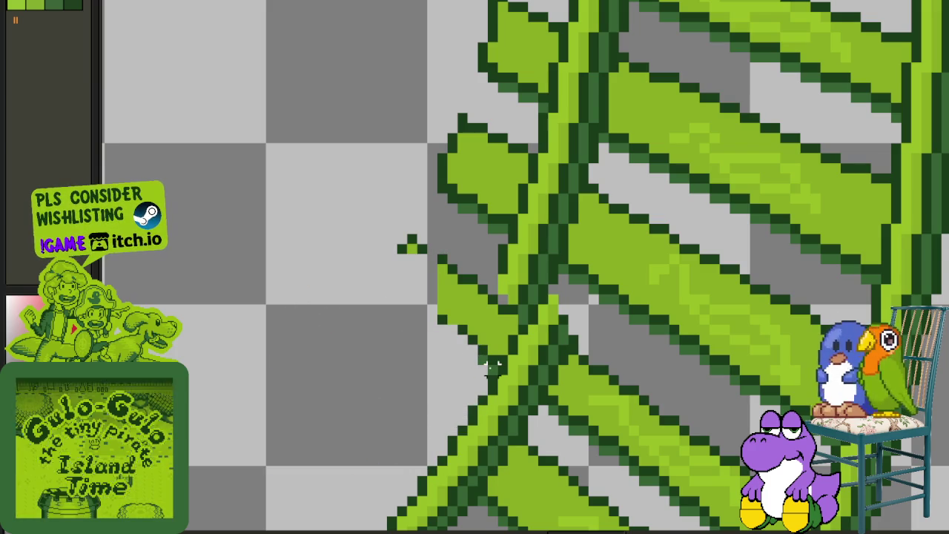
mouse_move(495, 373)
mouse_down()
mouse_move(432, 291)
mouse_move(270, 126)
mouse_up()
key(Delete)
- Erase the green column beside the rail, undoing an accidental deletion of the upper-left tie lobe
scroll(413, 270, up, 1)
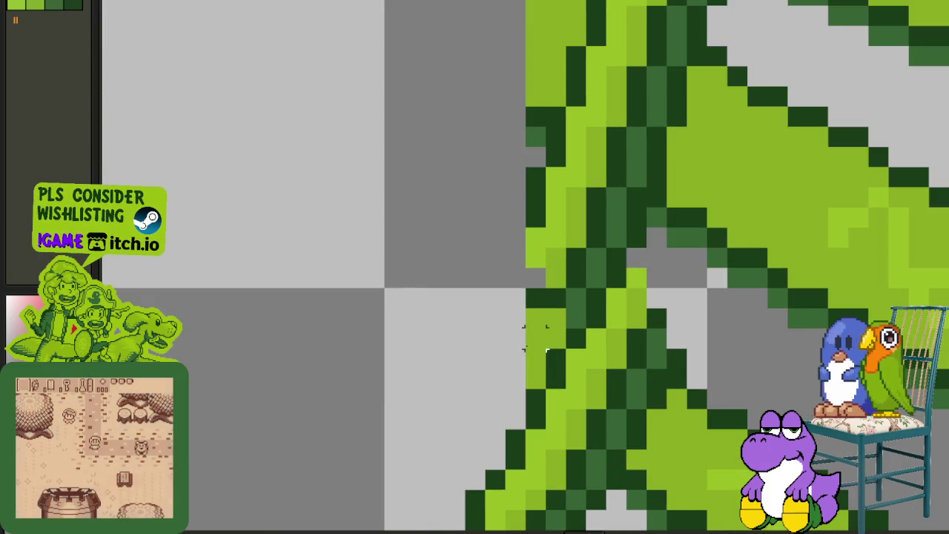
drag(536, 379, 476, 274)
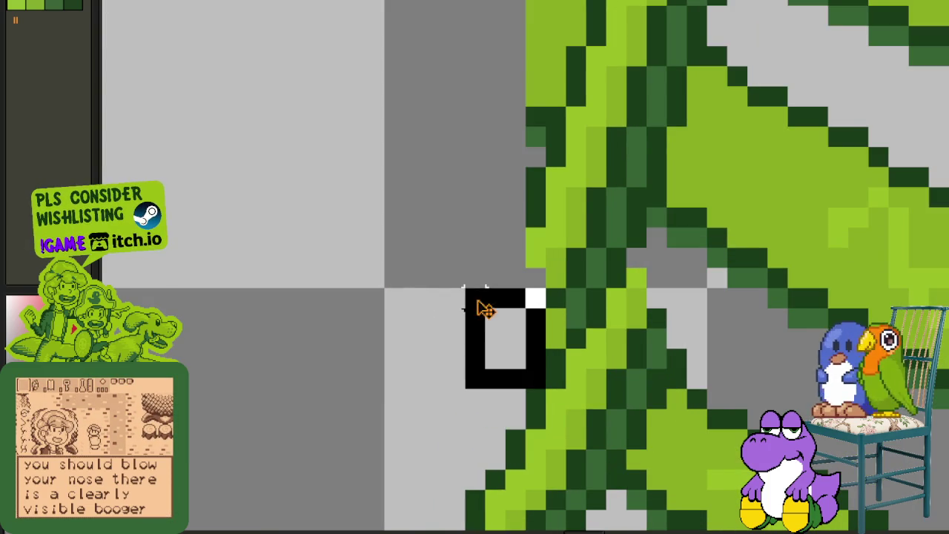
scroll(477, 297, down, 2)
scroll(470, 311, up, 1)
scroll(525, 296, up, 1)
scroll(512, 304, up, 1)
scroll(452, 178, down, 2)
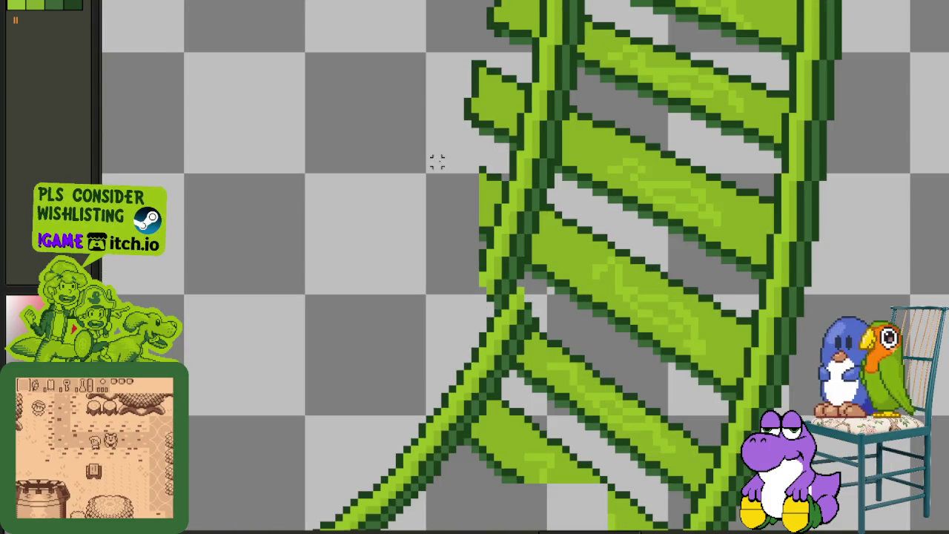
scroll(520, 312, up, 2)
mouse_move(527, 362)
mouse_down()
mouse_move(514, 300)
mouse_move(535, 254)
mouse_move(553, 164)
mouse_up()
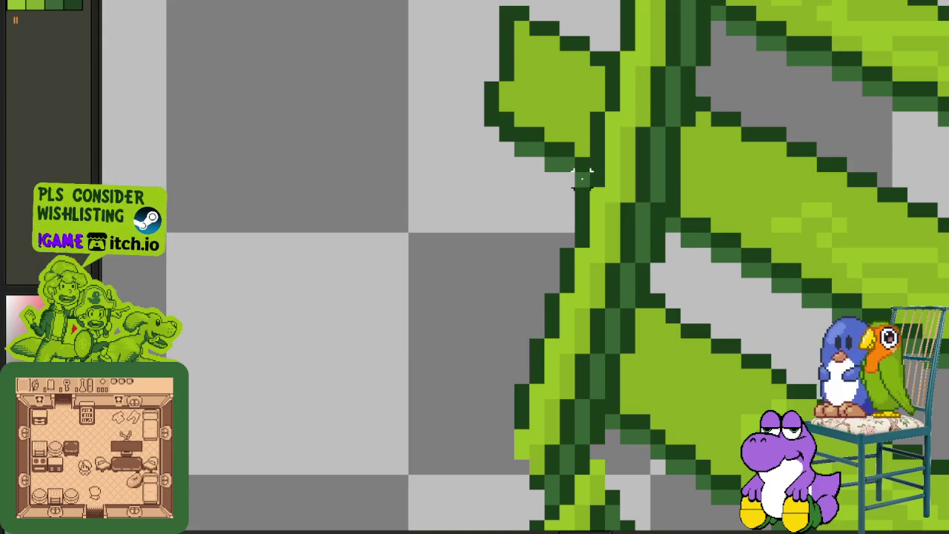
drag(409, 17, 583, 233)
key(Delete)
scroll(598, 156, up, 2)
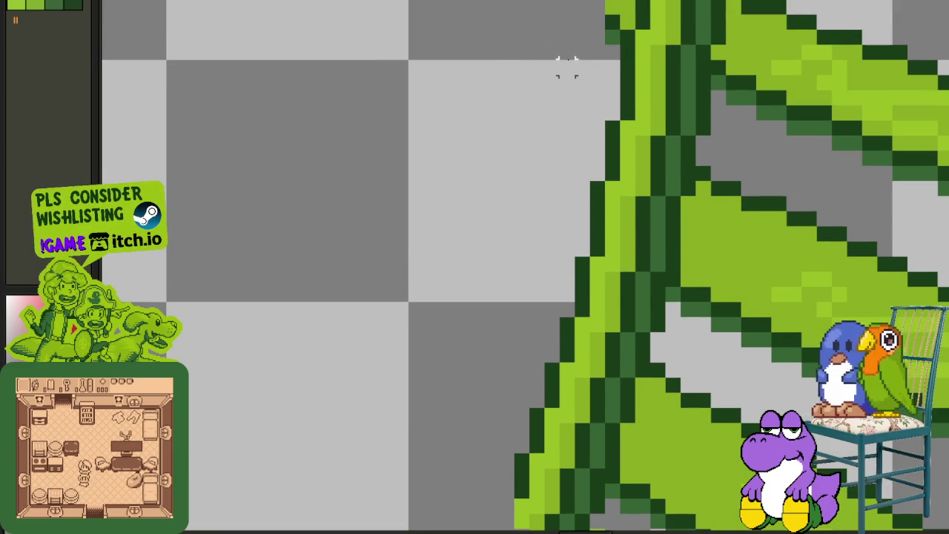
key(ctrl+z)
- Remove the remaining tie ends poking out left of the rail further up
drag(489, 278, 308, 1)
scroll(371, 148, up, 4)
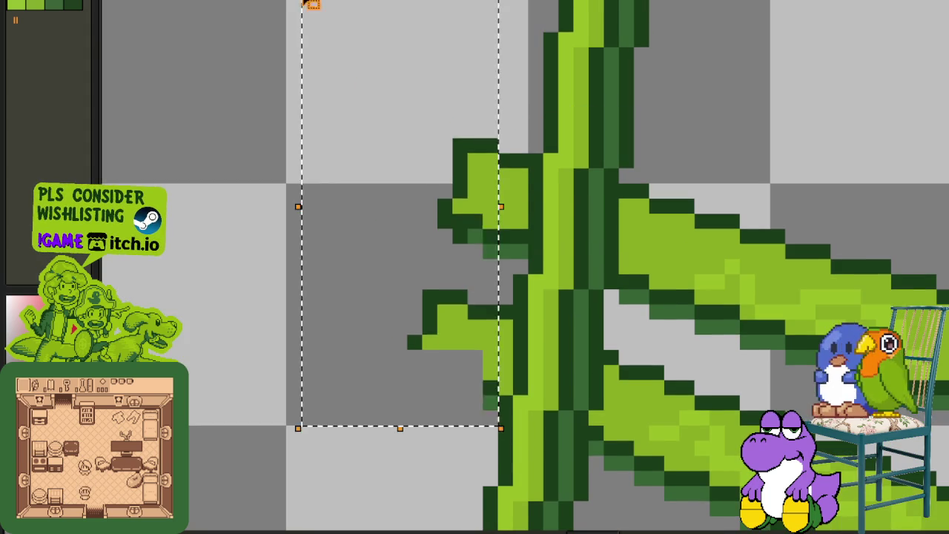
key(Delete)
drag(512, 395, 448, 212)
key(Delete)
drag(523, 273, 430, 100)
key(Delete)
- Delete the topmost ties between the two rails
scroll(538, 191, down, 3)
scroll(583, 269, up, 1)
scroll(519, 272, up, 2)
scroll(490, 185, up, 2)
mouse_move(473, 152)
mouse_down()
mouse_move(657, 302)
mouse_move(731, 305)
mouse_move(745, 322)
mouse_up()
key(Delete)
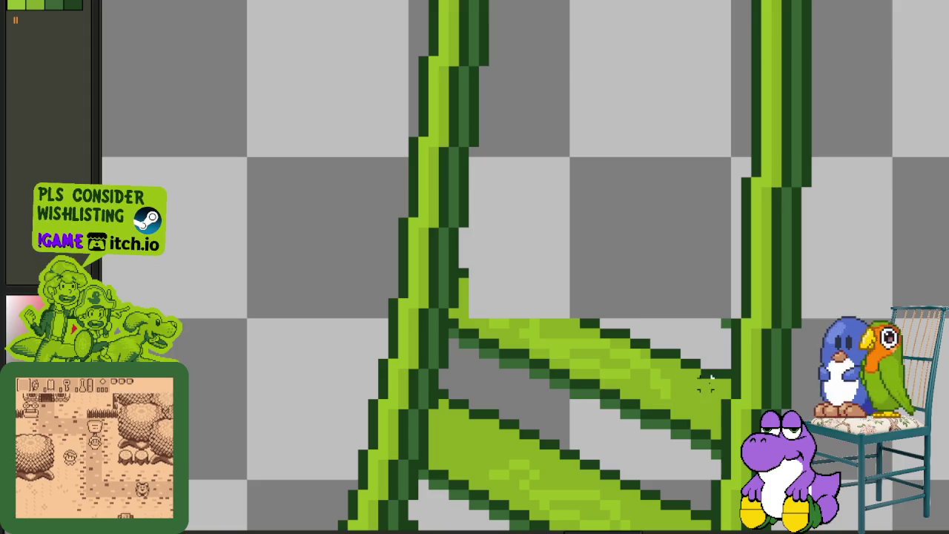
- Erase the middle and lower ties between the rails
mouse_move(723, 396)
mouse_down()
mouse_move(483, 260)
mouse_move(456, 256)
mouse_up()
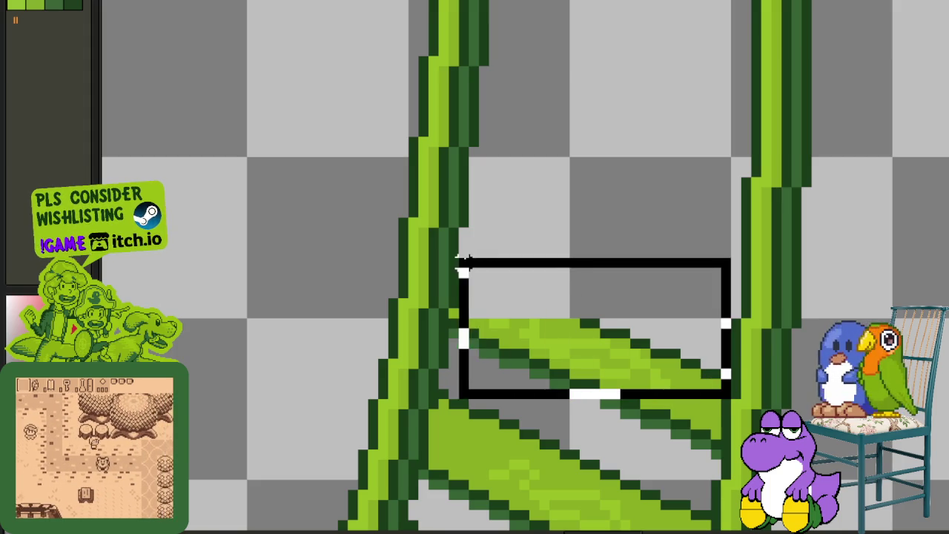
key(Delete)
mouse_move(450, 313)
mouse_down()
mouse_move(648, 434)
mouse_move(710, 455)
mouse_move(714, 471)
mouse_up()
key(Delete)
- Delete the tie area by the rail corner, stray green pixels, and the tie section between rails
scroll(492, 173, up, 1)
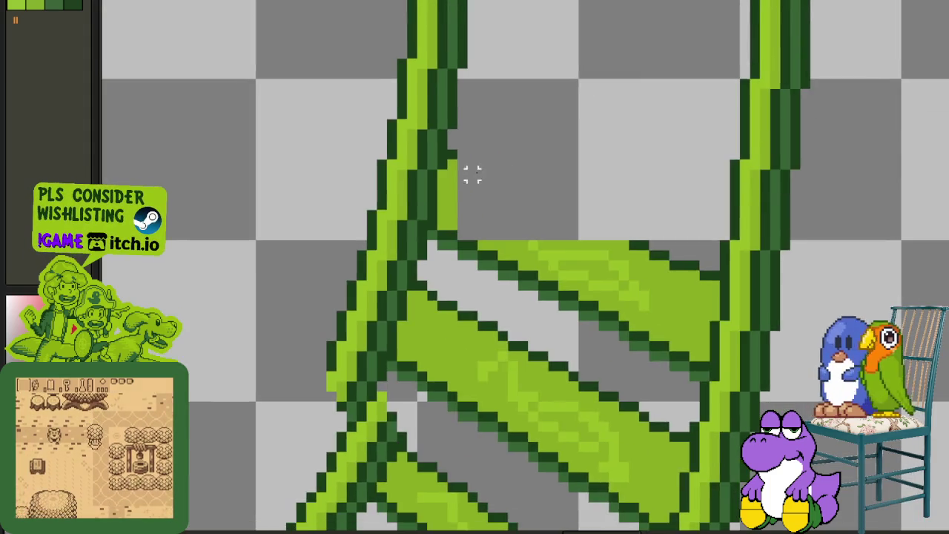
scroll(448, 160, up, 1)
mouse_move(448, 146)
mouse_down()
mouse_move(816, 339)
mouse_move(848, 371)
mouse_move(848, 392)
mouse_up()
key(Delete)
mouse_move(830, 478)
mouse_down()
mouse_move(674, 385)
mouse_move(423, 186)
mouse_move(424, 174)
mouse_up()
key(Delete)
drag(413, 242, 454, 314)
scroll(504, 326, down, 2)
scroll(548, 274, up, 1)
scroll(541, 202, up, 1)
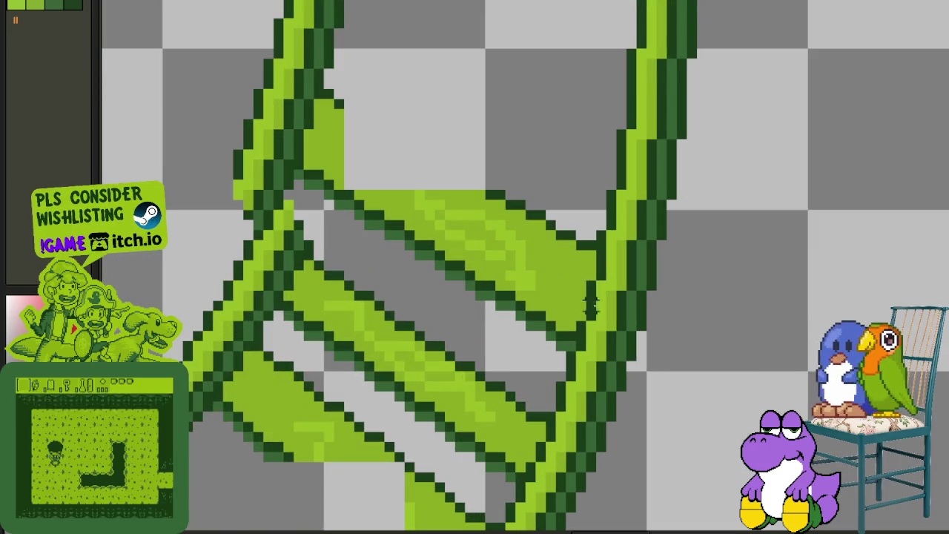
mouse_move(594, 275)
mouse_down()
mouse_move(329, 92)
mouse_move(529, 296)
mouse_move(572, 317)
mouse_move(581, 311)
mouse_move(311, 173)
mouse_move(318, 144)
mouse_move(307, 134)
mouse_move(330, 153)
mouse_move(320, 143)
mouse_up()
key(Delete)
- Clear the leftover tie bits on the rail's right and lower-right sides
key(Delete)
key(Delete)
scroll(326, 163, up, 1)
drag(275, 172, 336, 227)
key(Delete)
drag(293, 88, 354, 191)
key(Delete)
scroll(354, 191, down, 2)
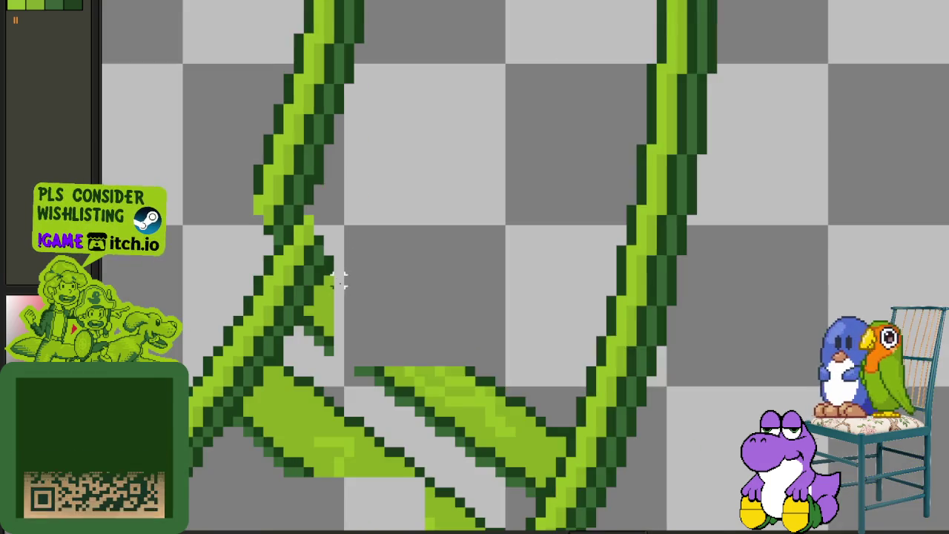
scroll(326, 274, up, 2)
drag(317, 258, 375, 329)
key(Delete)
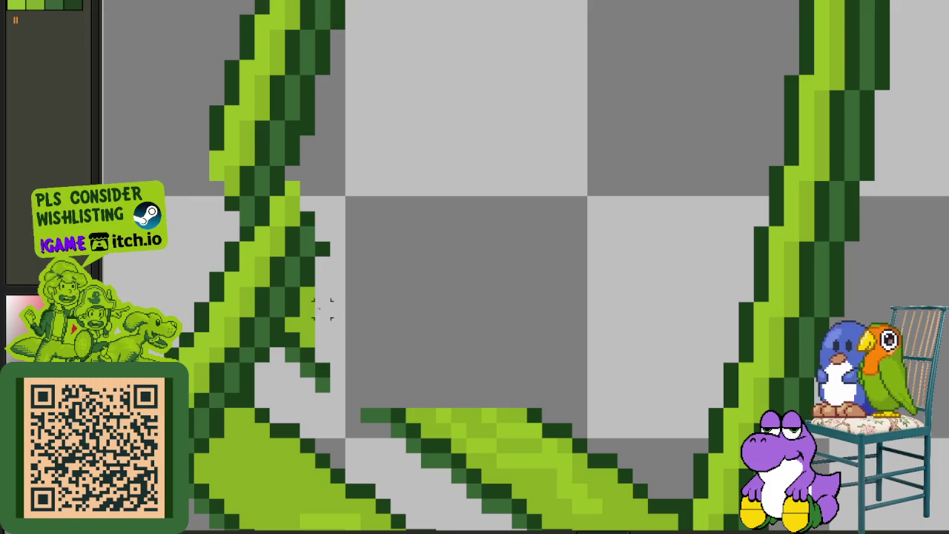
drag(302, 289, 367, 394)
- Delete the last tie remnants between the curved rails
key(Delete)
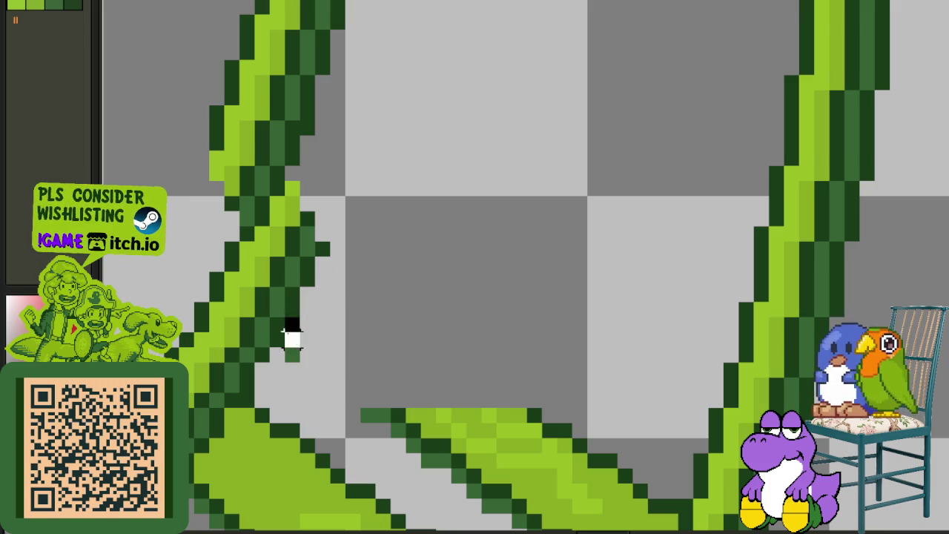
scroll(374, 366, down, 2)
scroll(472, 381, down, 1)
scroll(564, 349, up, 2)
drag(569, 356, 276, 169)
key(Delete)
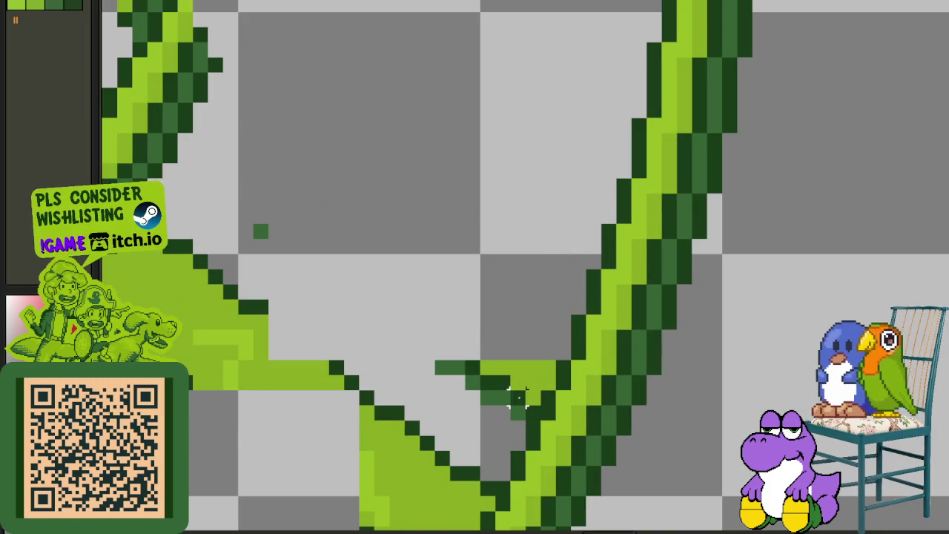
drag(542, 415, 233, 205)
key(Delete)
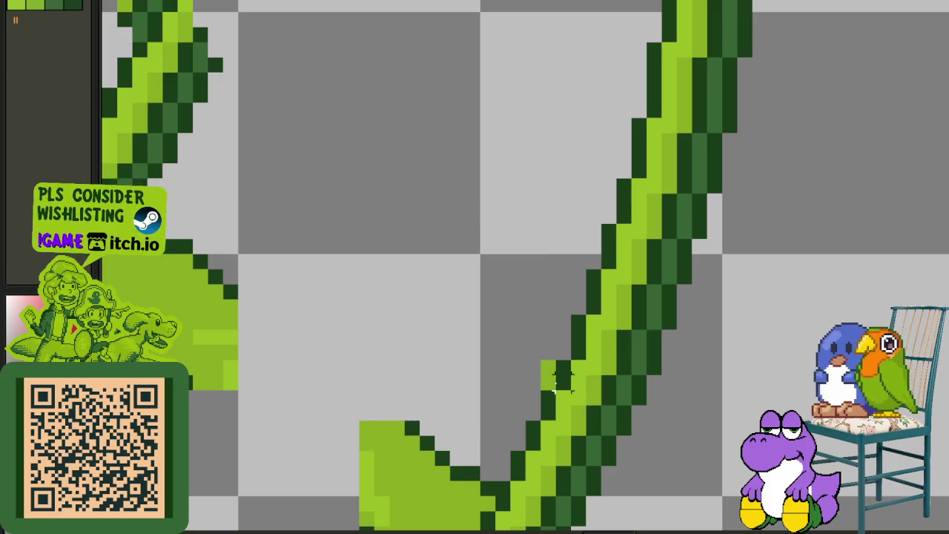
scroll(547, 380, down, 5)
scroll(327, 278, up, 4)
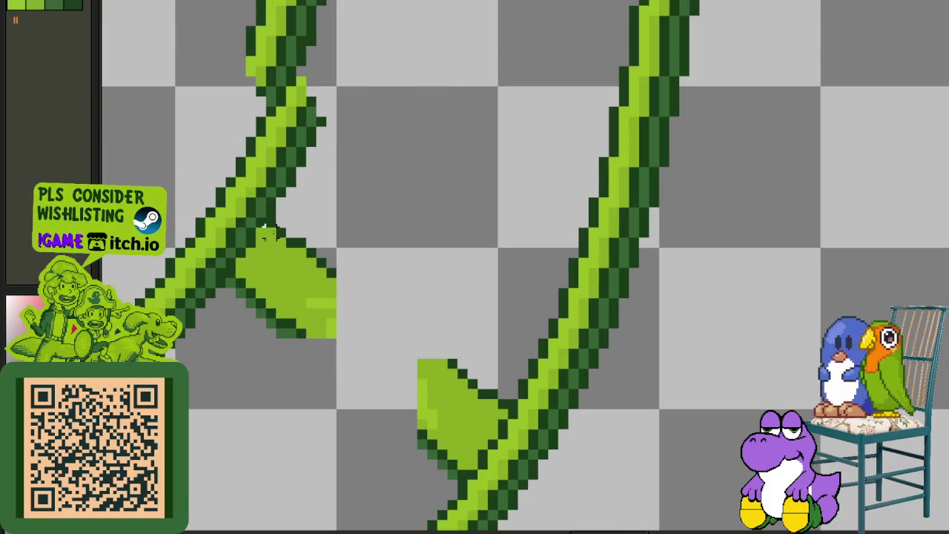
- Remove the left leaf bracket, its stem stub, and the lower leaf with the Eraser
drag(265, 216, 426, 368)
key(Delete)
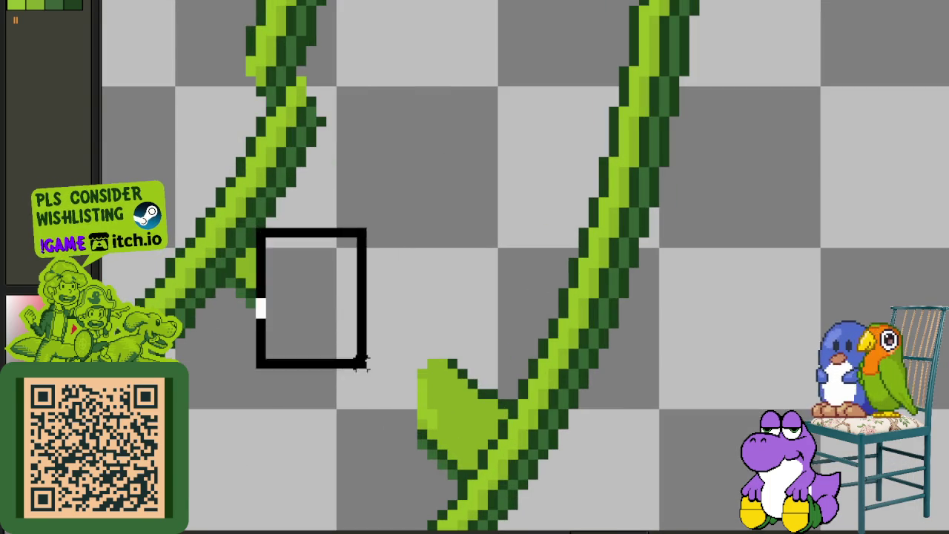
drag(250, 253, 250, 283)
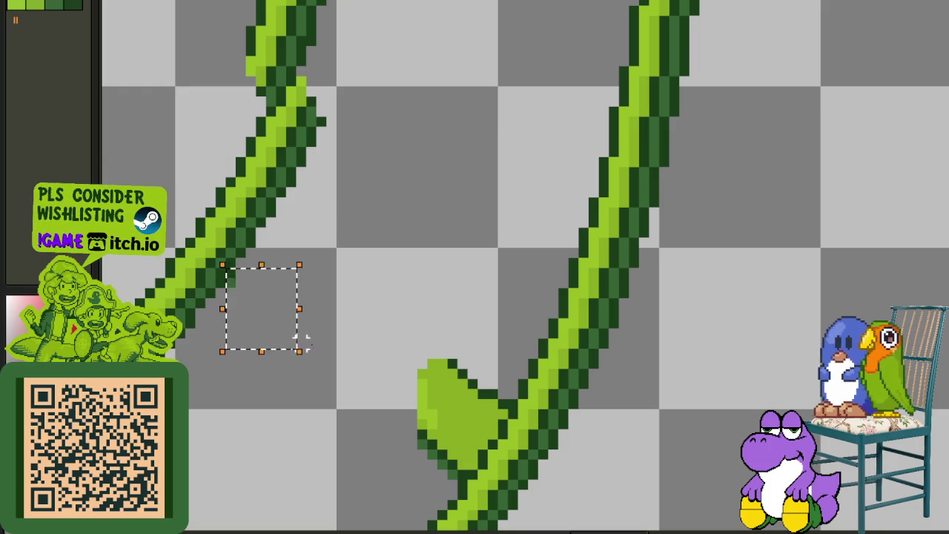
drag(482, 397, 449, 342)
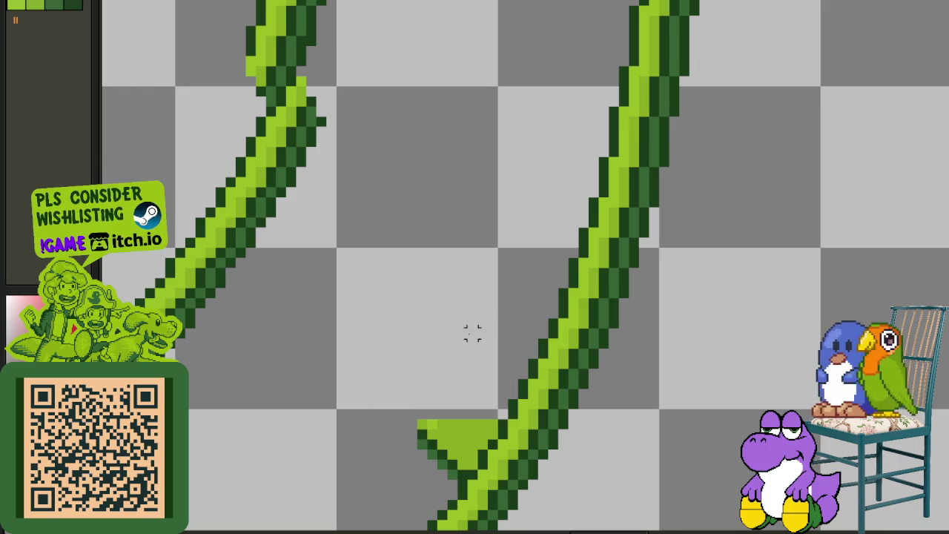
scroll(488, 303, up, 1)
scroll(494, 371, up, 1)
mouse_move(514, 374)
mouse_down()
mouse_move(494, 416)
mouse_move(451, 424)
mouse_up()
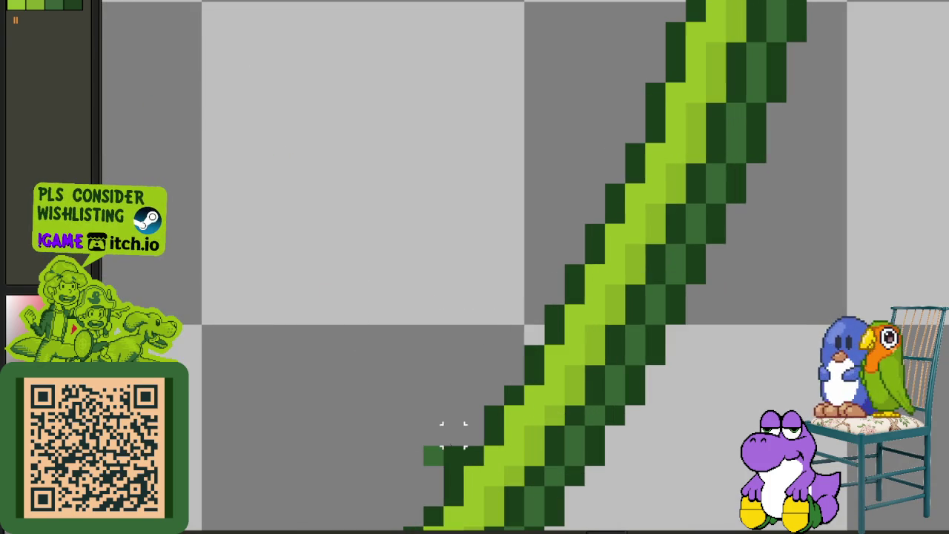
drag(463, 462, 328, 349)
scroll(385, 289, down, 3)
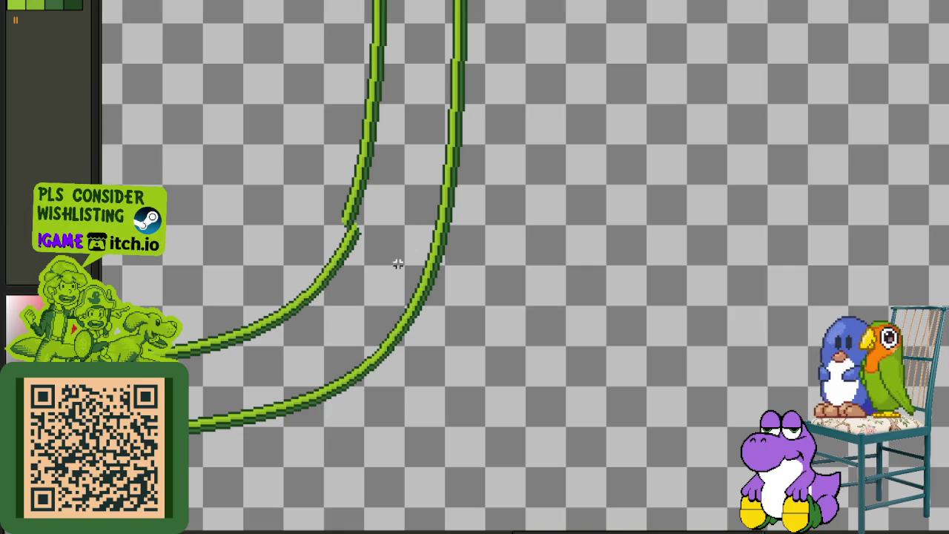
- Merge the curved rails layer down into the track layer so the ties show beneath
key(Tab)
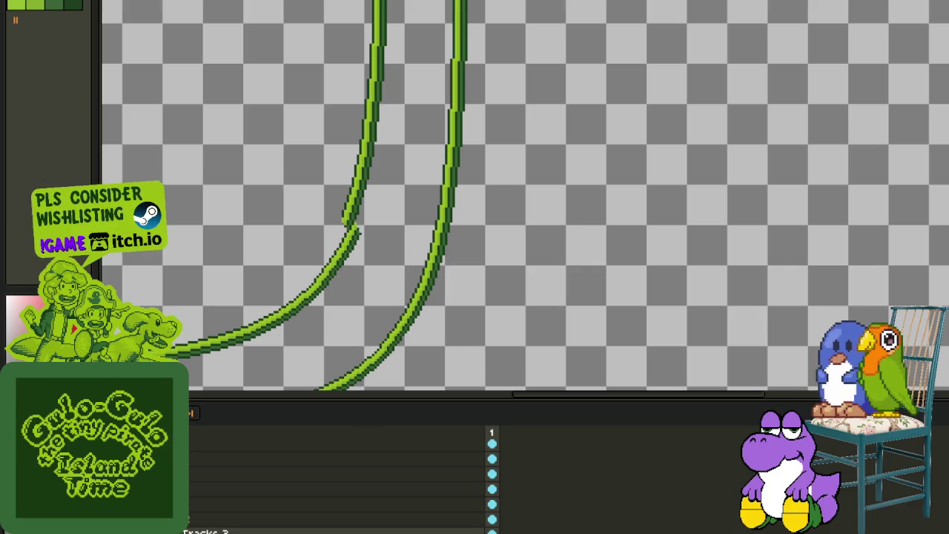
right_click(197, 530)
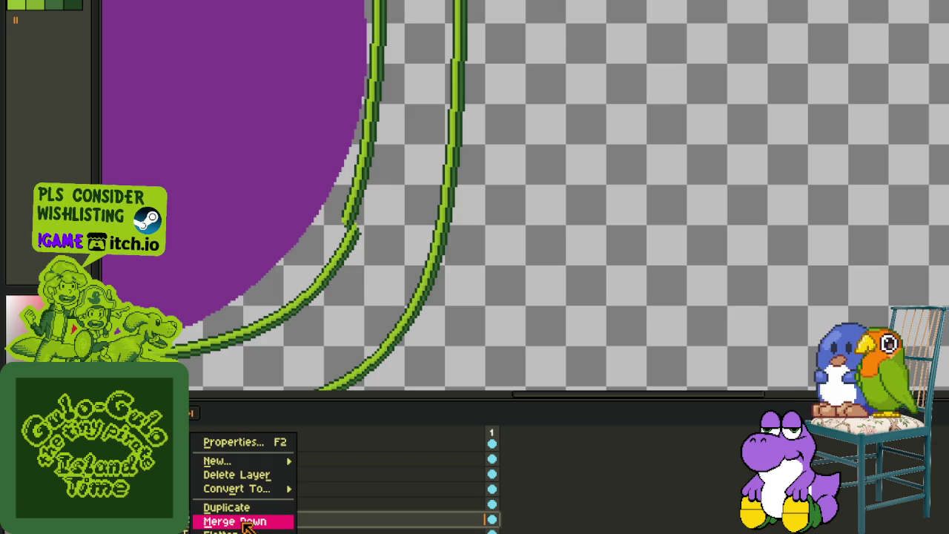
click(238, 506)
key(ctrl+z)
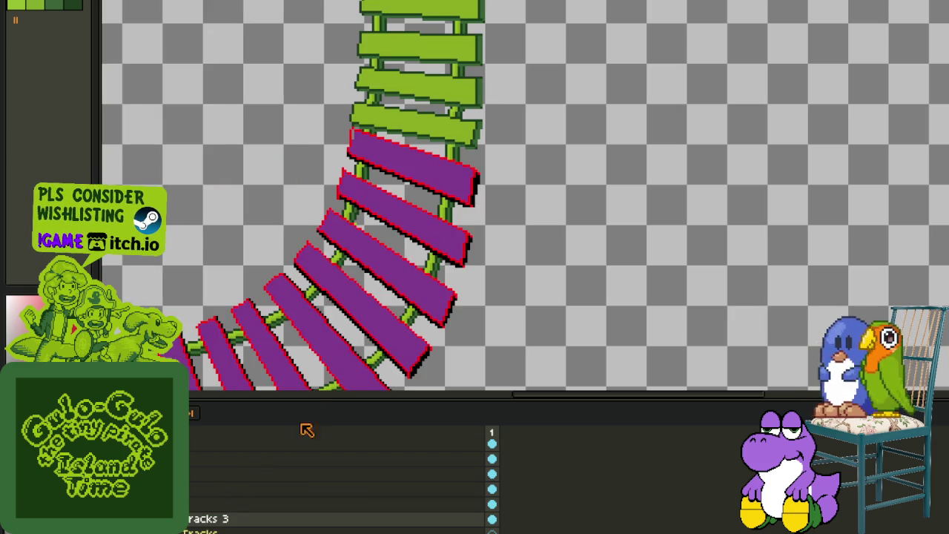
drag(308, 340, 431, 238)
click(196, 504)
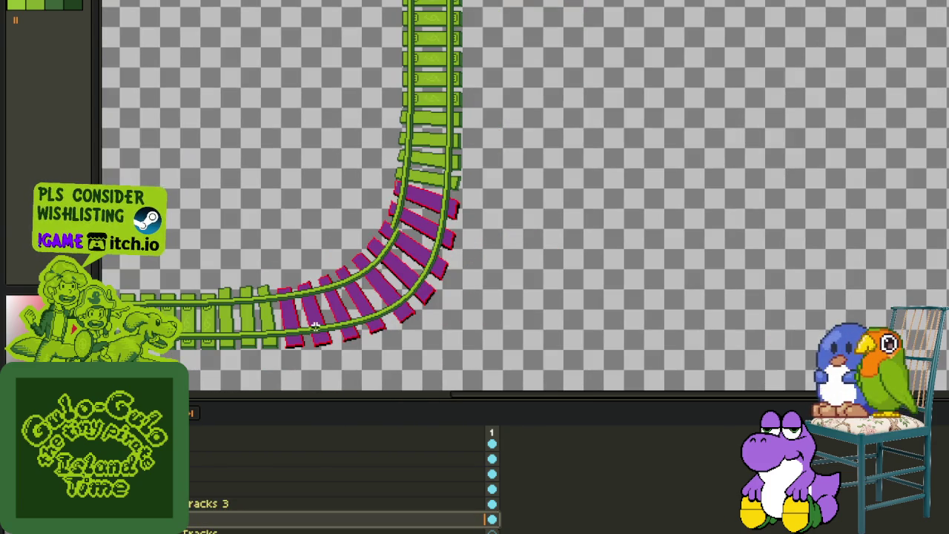
scroll(339, 278, up, 1)
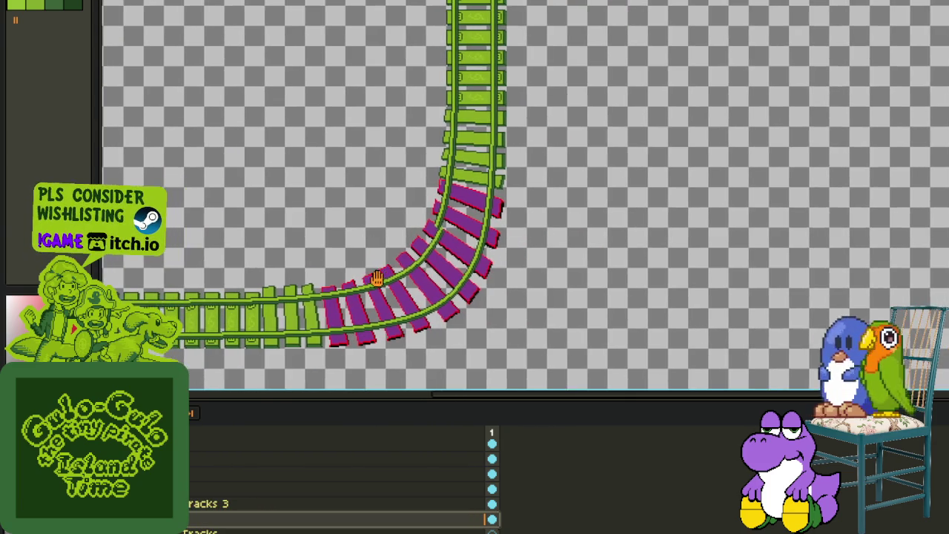
scroll(378, 274, up, 1)
scroll(380, 276, down, 2)
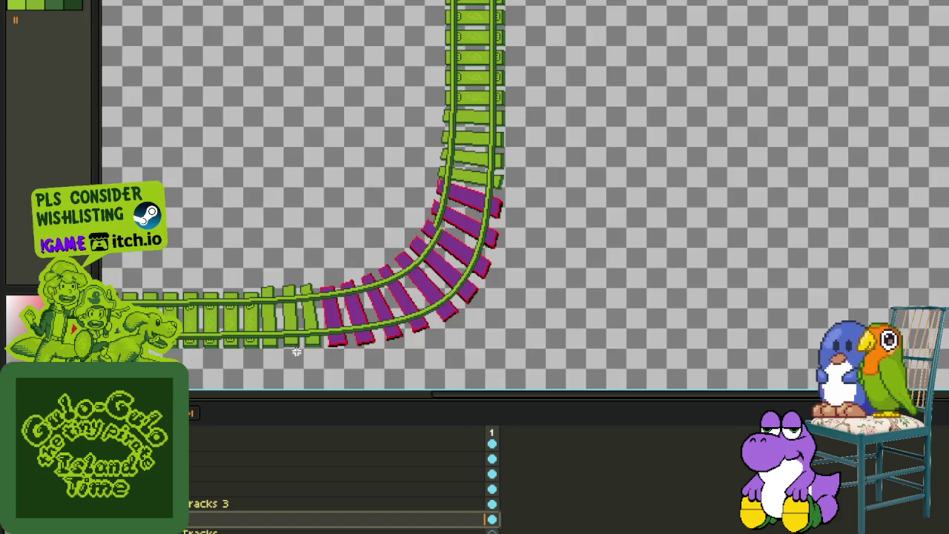
scroll(335, 319, up, 1)
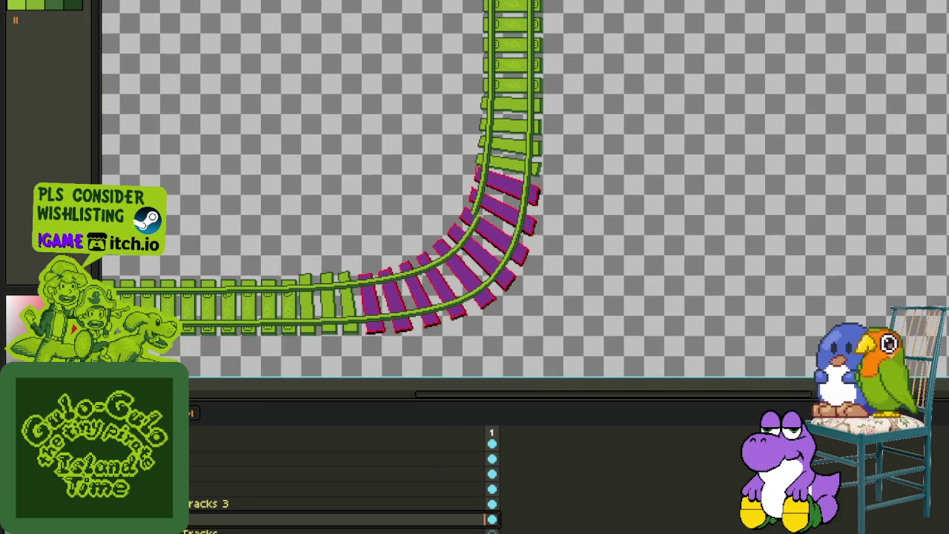
- Add a new empty layer above the merged track and hide the timeline
right_click(178, 519)
mouse_move(226, 461)
click(271, 462)
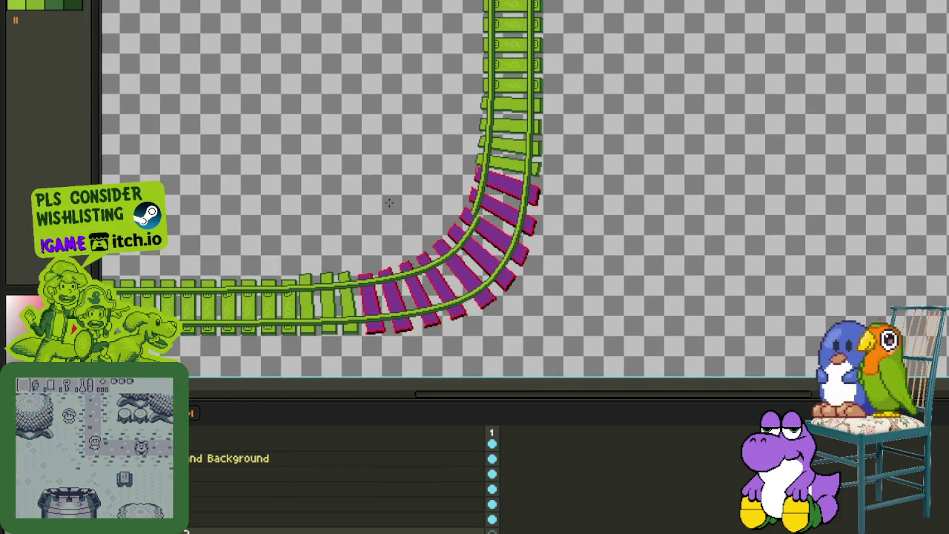
key(Tab)
- Draw a test line across the curved ties on the new layer
scroll(474, 204, up, 1)
scroll(593, 217, up, 1)
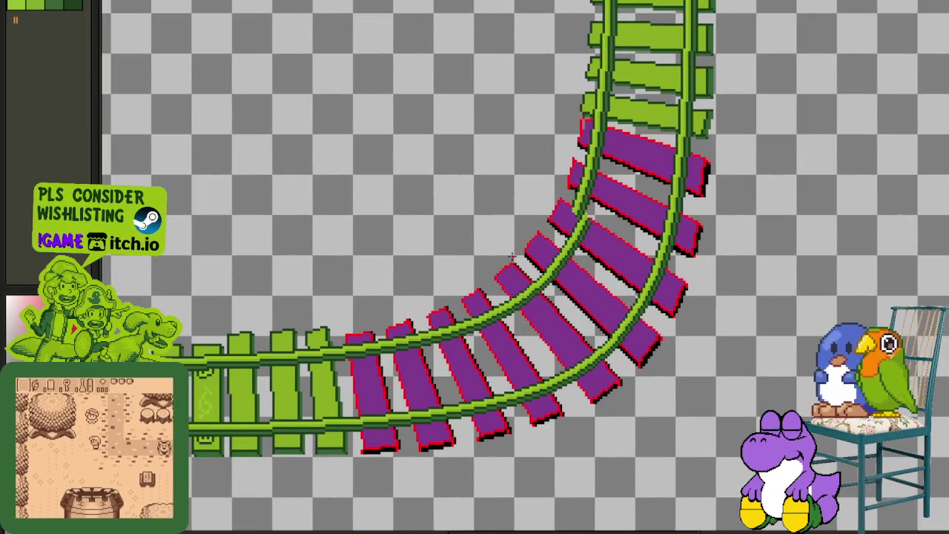
scroll(597, 204, up, 1)
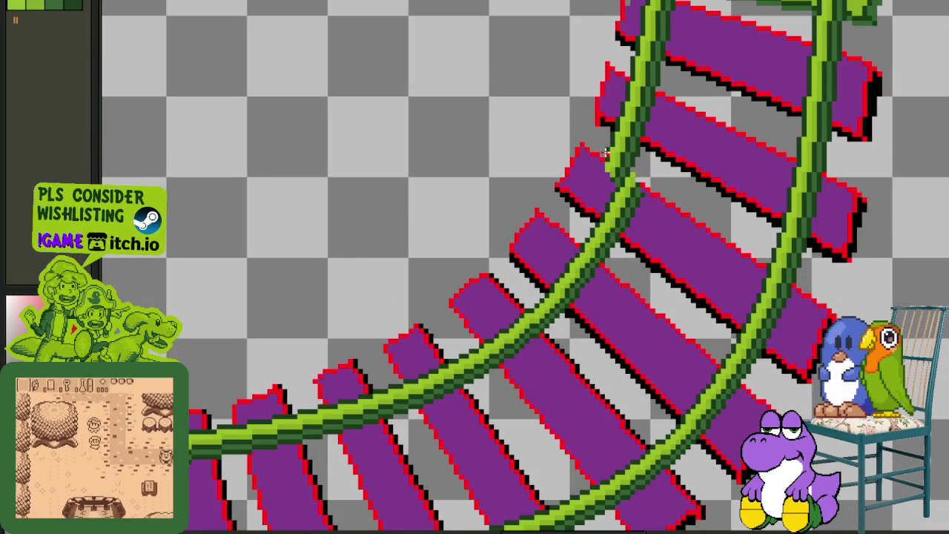
scroll(611, 165, down, 1)
scroll(616, 176, up, 1)
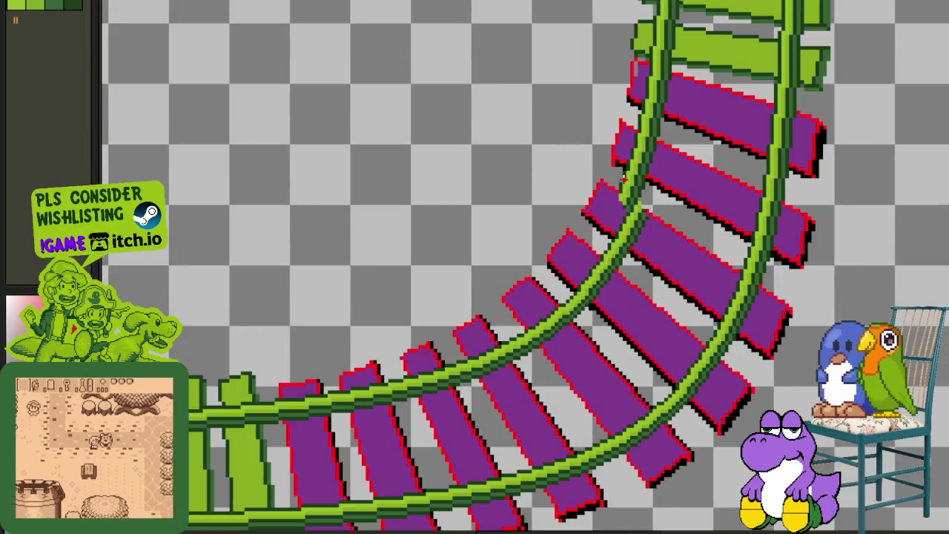
scroll(613, 186, down, 1)
drag(593, 186, 275, 339)
scroll(613, 185, up, 1)
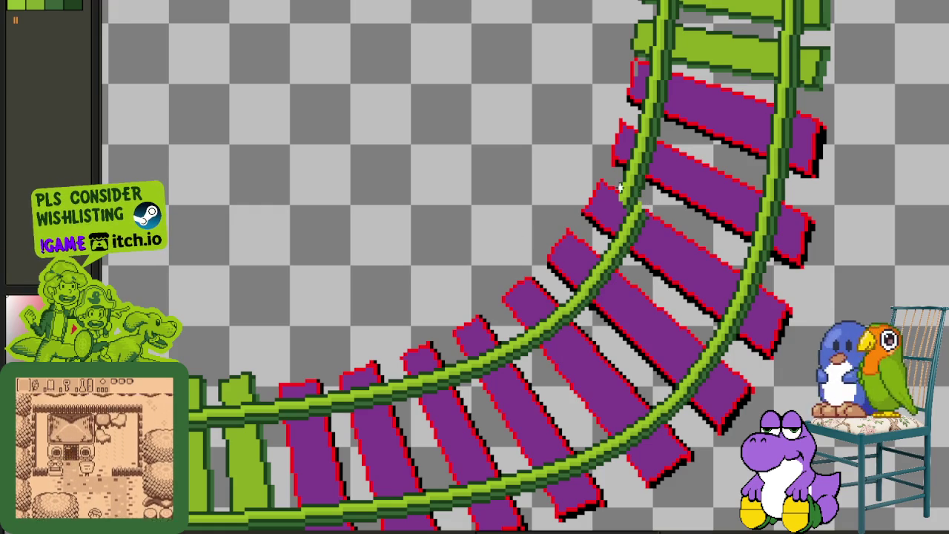
- Draw four white Curve-tool lines from the top of the bend leftward, bent along the inner rail
drag(618, 187, 190, 408)
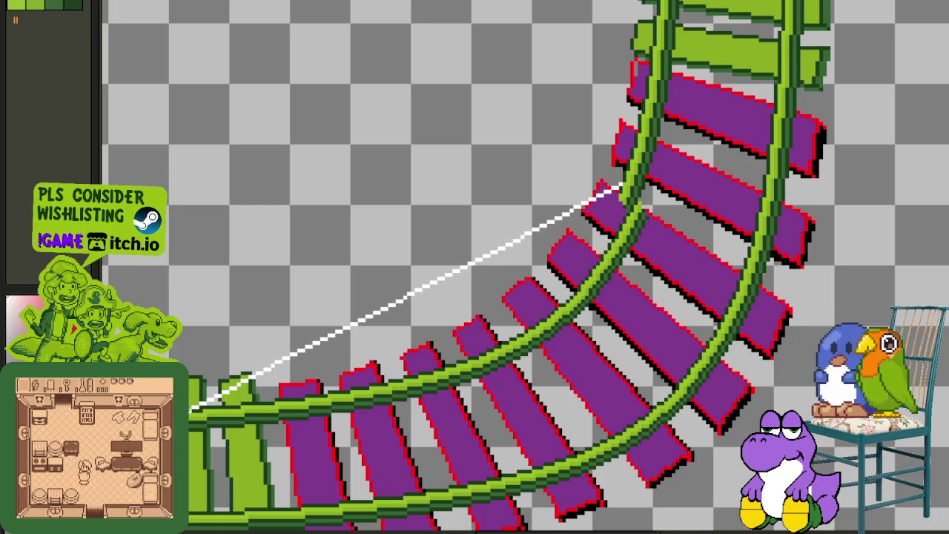
mouse_move(194, 409)
mouse_down()
mouse_move(589, 273)
mouse_move(512, 371)
mouse_up()
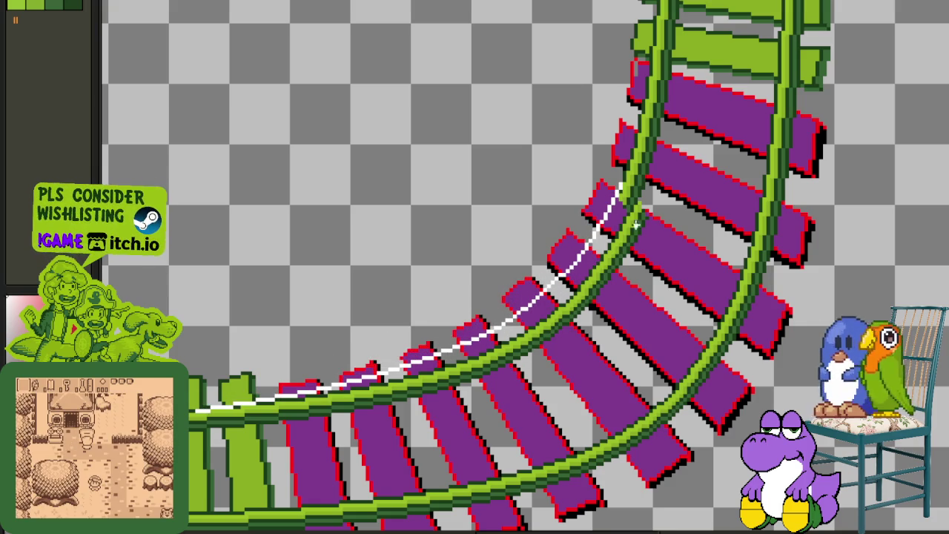
drag(626, 199, 213, 423)
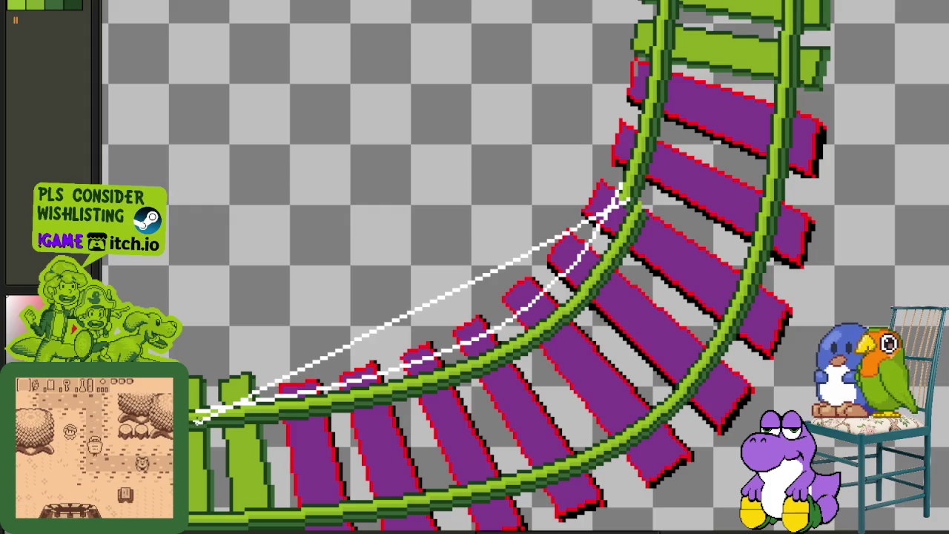
mouse_move(621, 191)
mouse_down()
mouse_move(616, 356)
mouse_move(619, 303)
mouse_up()
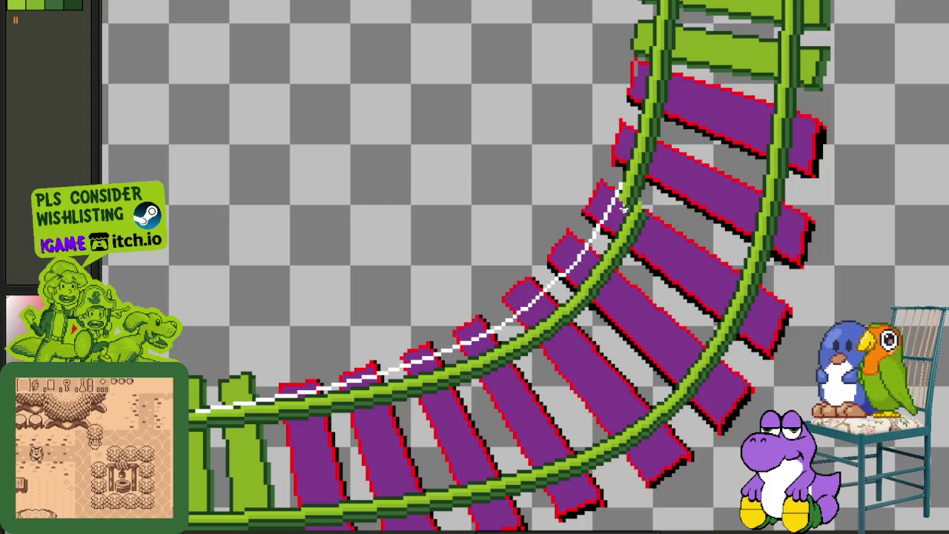
mouse_move(620, 194)
mouse_down()
mouse_move(207, 417)
mouse_move(590, 297)
mouse_move(522, 388)
mouse_up()
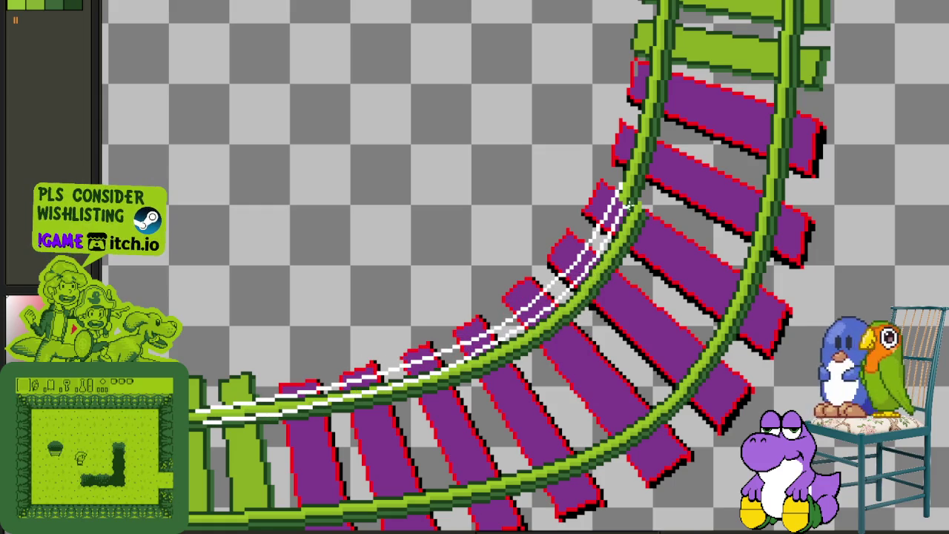
mouse_move(629, 211)
mouse_down()
mouse_move(205, 429)
mouse_move(617, 297)
mouse_move(467, 409)
mouse_up()
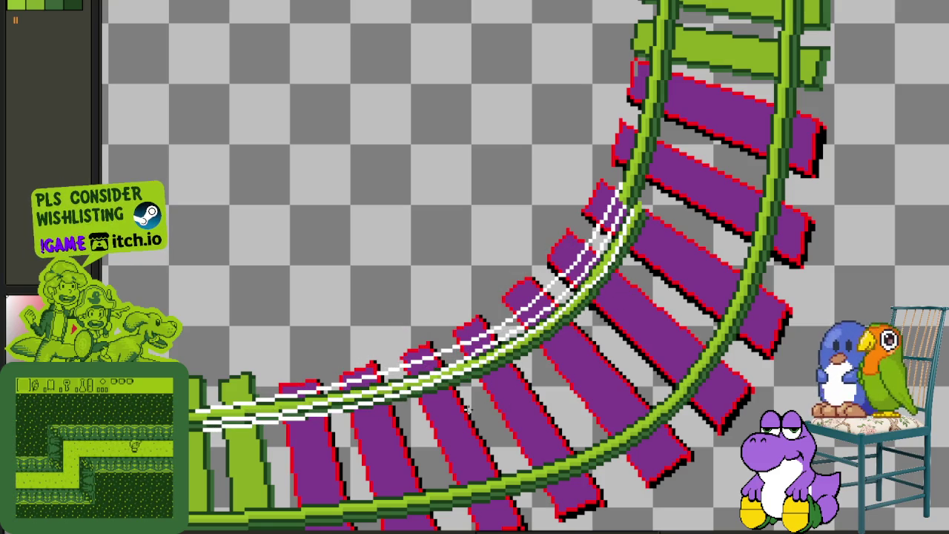
scroll(659, 346, down, 5)
scroll(697, 374, up, 5)
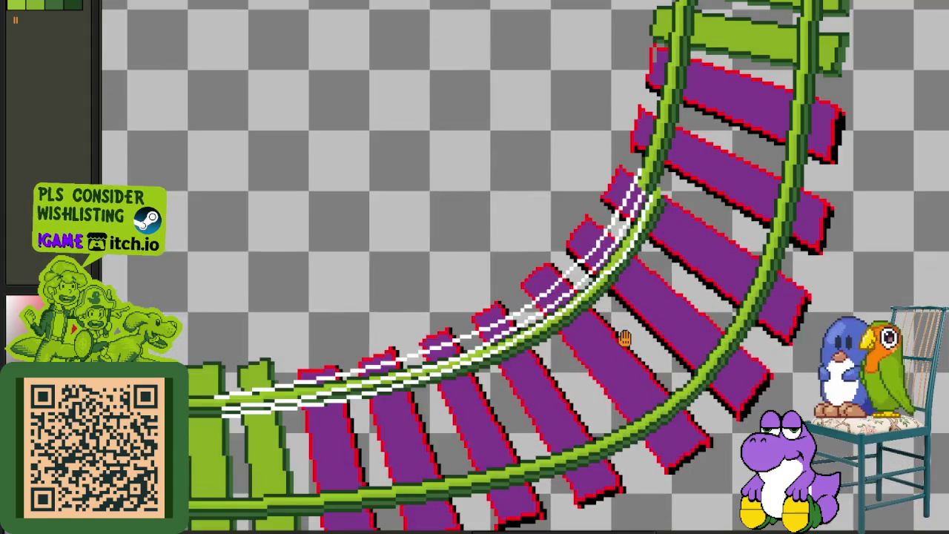
- Delete the leftover bracket pixels beside the rail at the top of the bend
scroll(623, 342, up, 1)
key(Tab)
scroll(201, 514, down, 2)
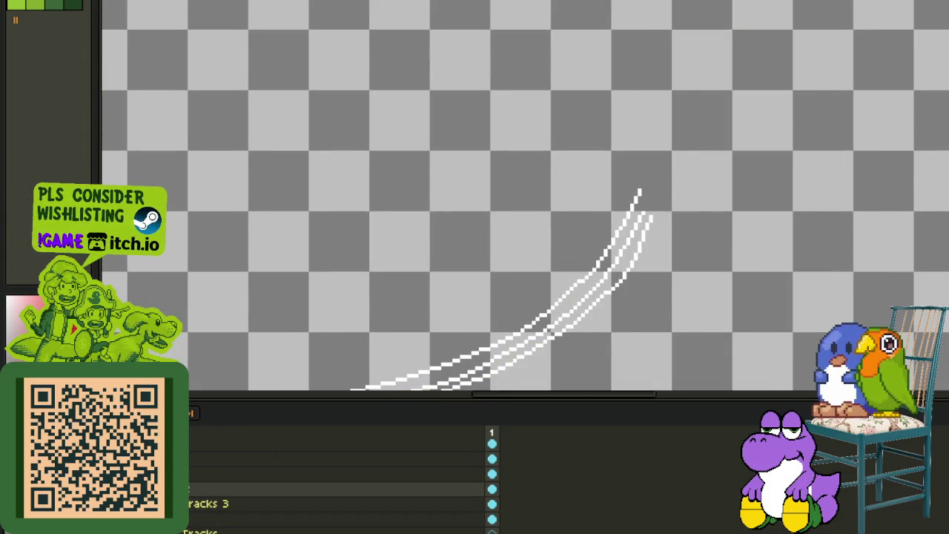
key(Tab)
scroll(684, 227, up, 2)
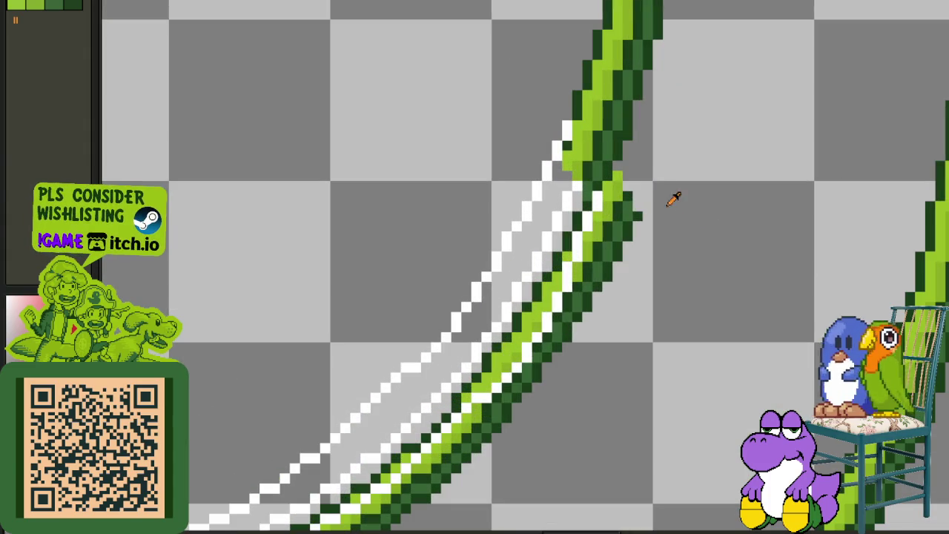
drag(618, 174, 690, 319)
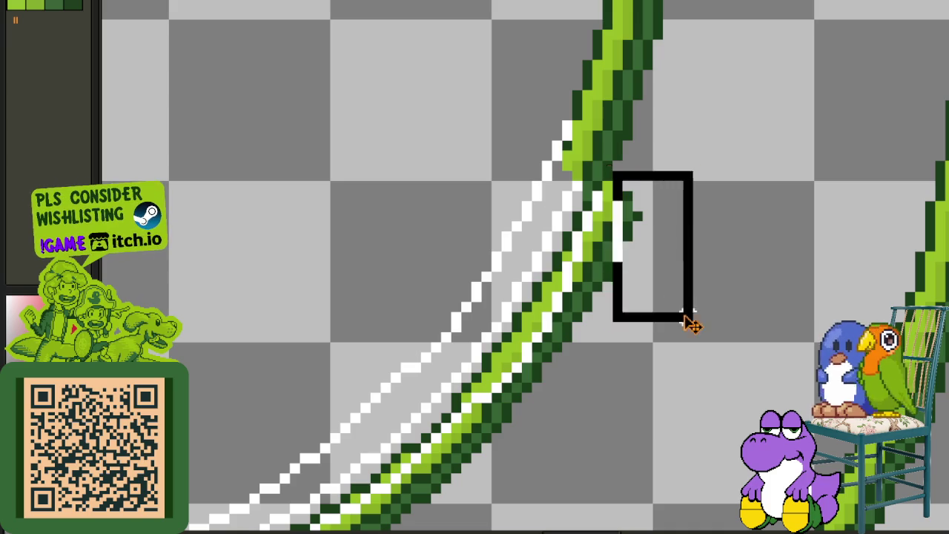
click(607, 185)
key(Tab)
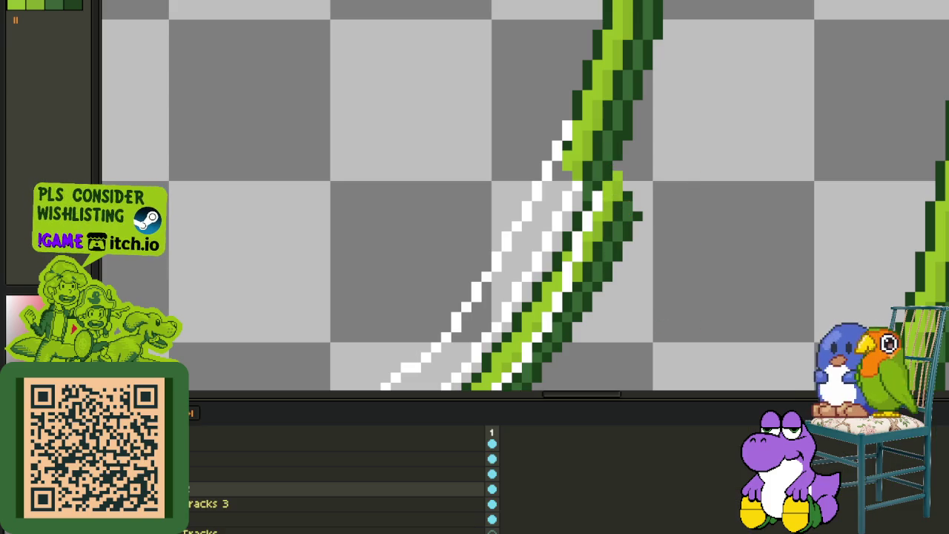
key(Tab)
scroll(618, 200, up, 1)
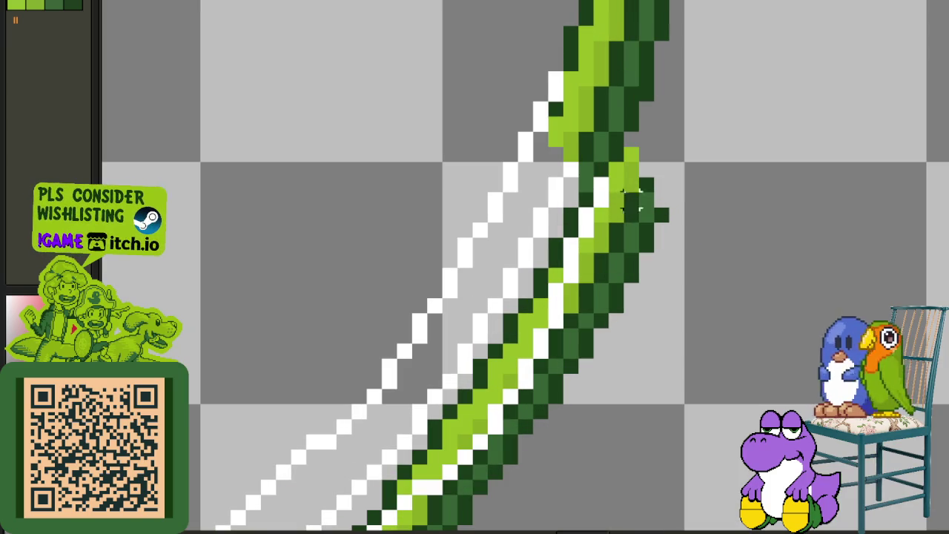
drag(630, 148, 720, 308)
key(Delete)
- Erase the first stretches of the curved green rail along the white guides
drag(609, 159, 653, 320)
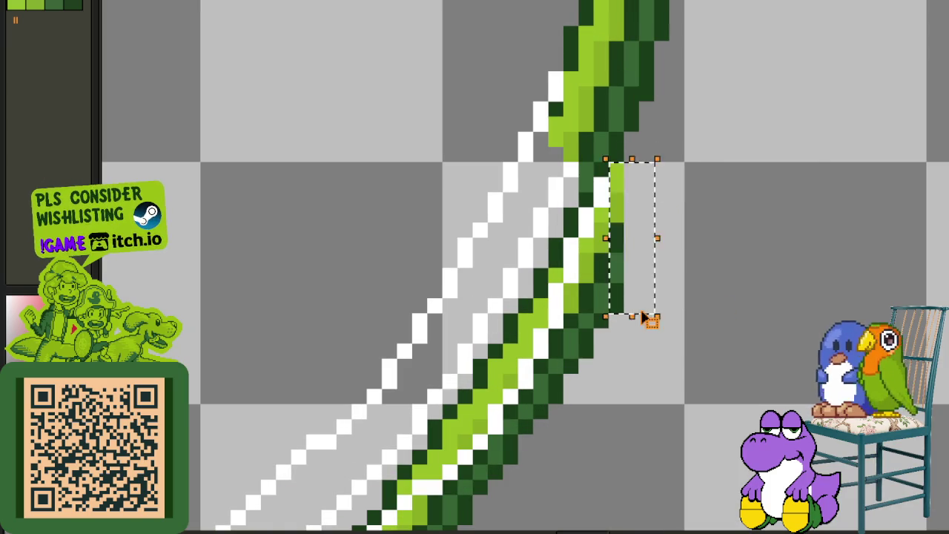
scroll(609, 335, down, 2)
scroll(610, 273, up, 1)
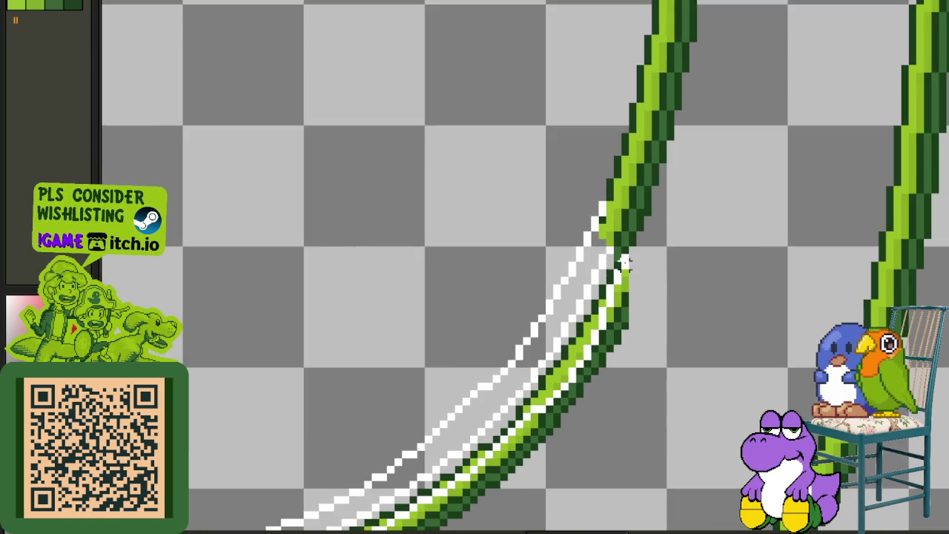
drag(627, 261, 560, 339)
key(Delete)
drag(467, 298, 657, 434)
key(Delete)
drag(422, 484, 553, 295)
drag(408, 461, 738, 204)
key(Delete)
- Erase the upper curved green stroke and the last green segment between the white lines
drag(428, 424, 257, 260)
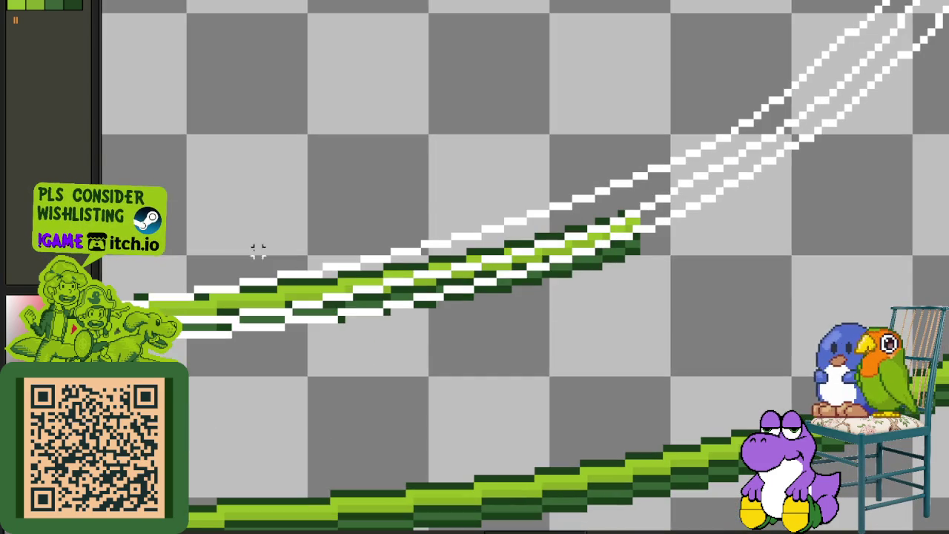
drag(174, 197, 786, 294)
key(Delete)
drag(311, 346, 483, 365)
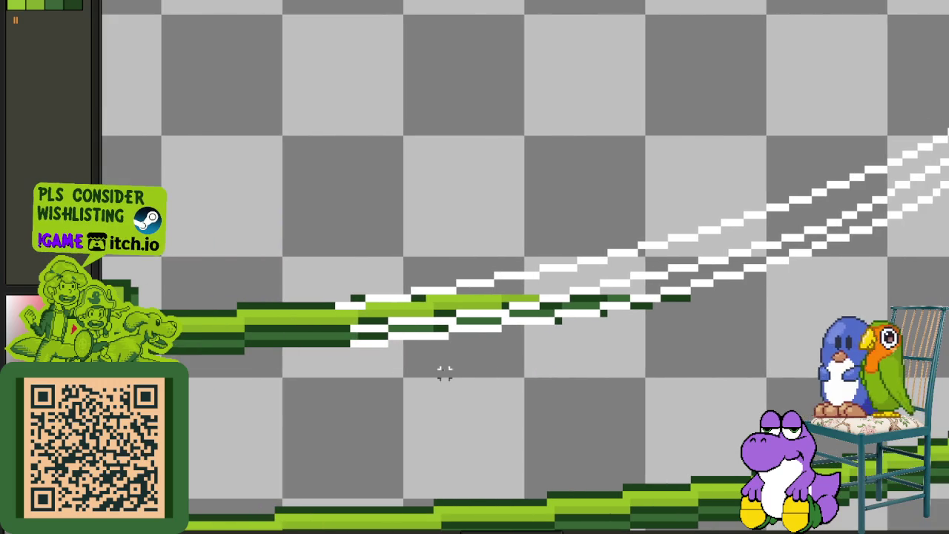
drag(353, 351, 657, 218)
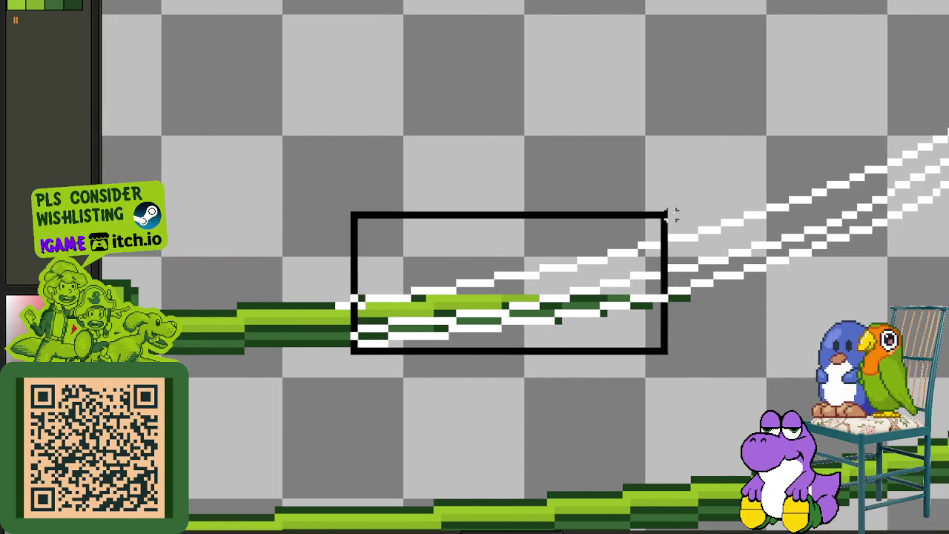
key(Delete)
scroll(337, 304, down, 3)
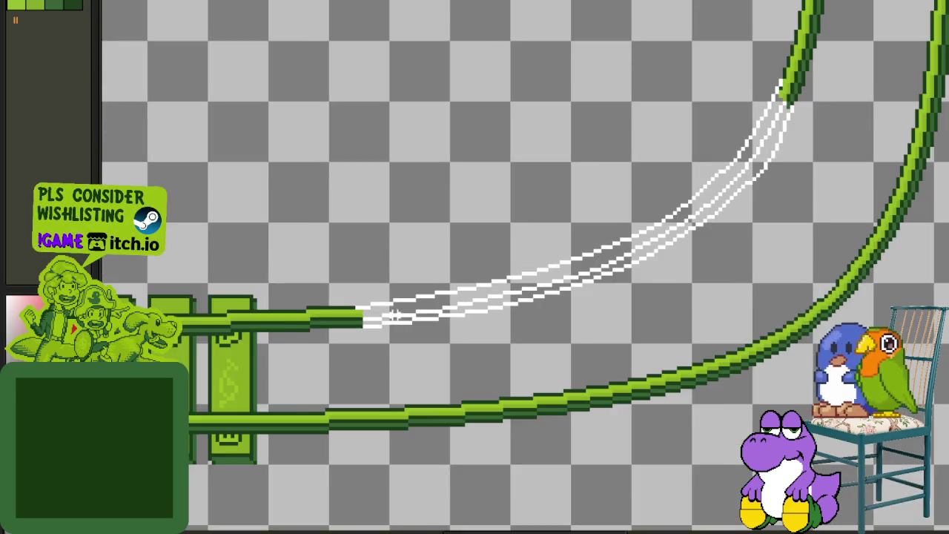
scroll(564, 301, down, 1)
key(Tab)
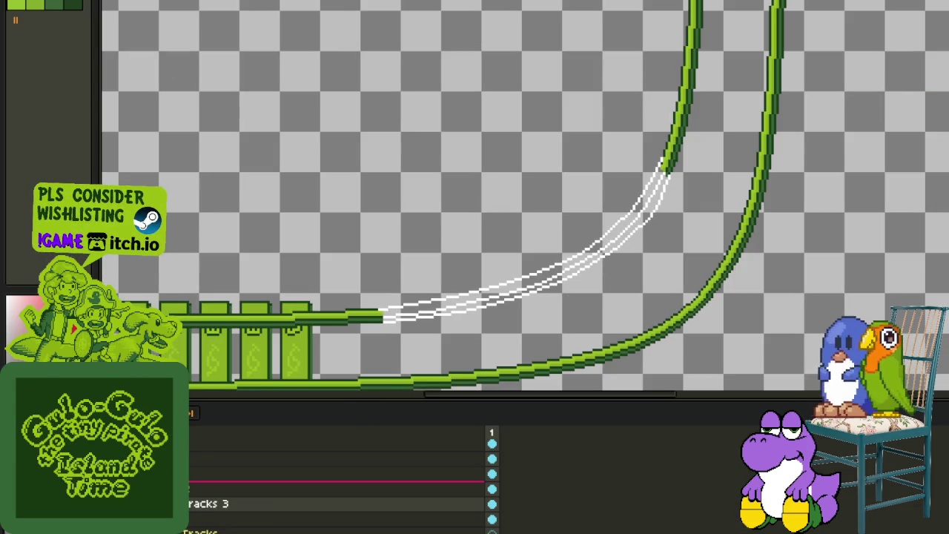
- Move the Tracks 3 layer down one place and hide the timeline
right_click(247, 497)
click(249, 519)
key(Tab)
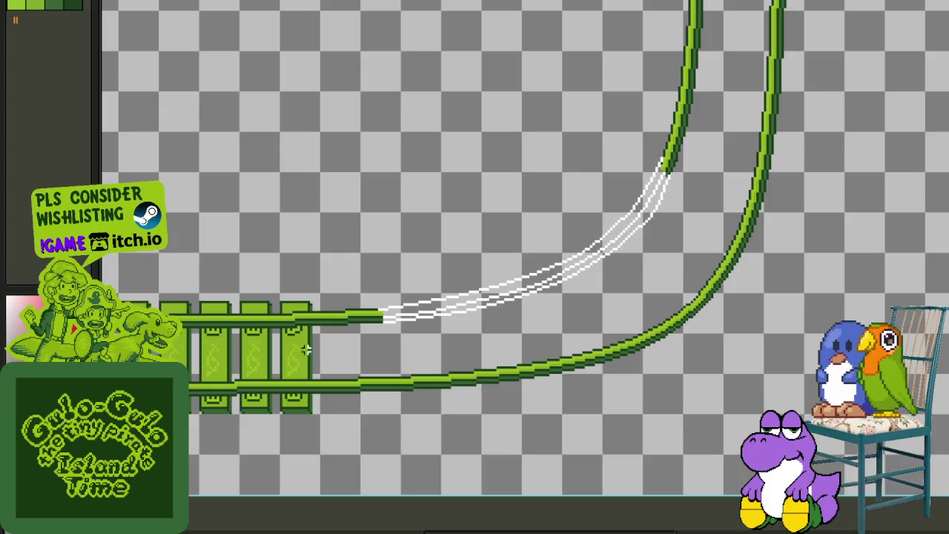
- Paint a dark green line along the curve between the white guide lines, filling its gaps
scroll(382, 315, up, 3)
scroll(394, 317, up, 2)
drag(375, 317, 486, 303)
mouse_move(636, 292)
mouse_down()
mouse_move(450, 345)
mouse_move(241, 428)
mouse_up()
shift+click(503, 339)
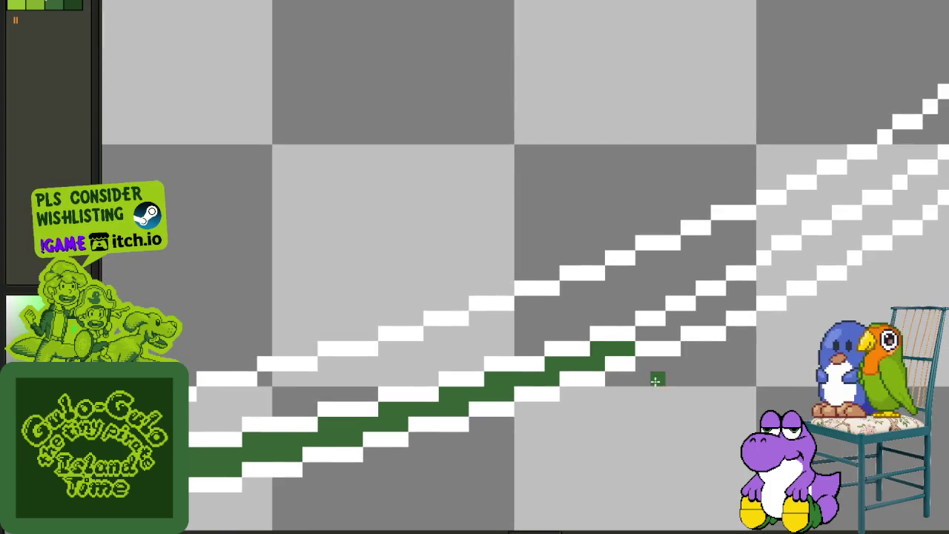
click(724, 313)
- Add a white pixel at the lower line's end and a green pixel continuing the strip
scroll(732, 304, down, 2)
scroll(525, 371, down, 1)
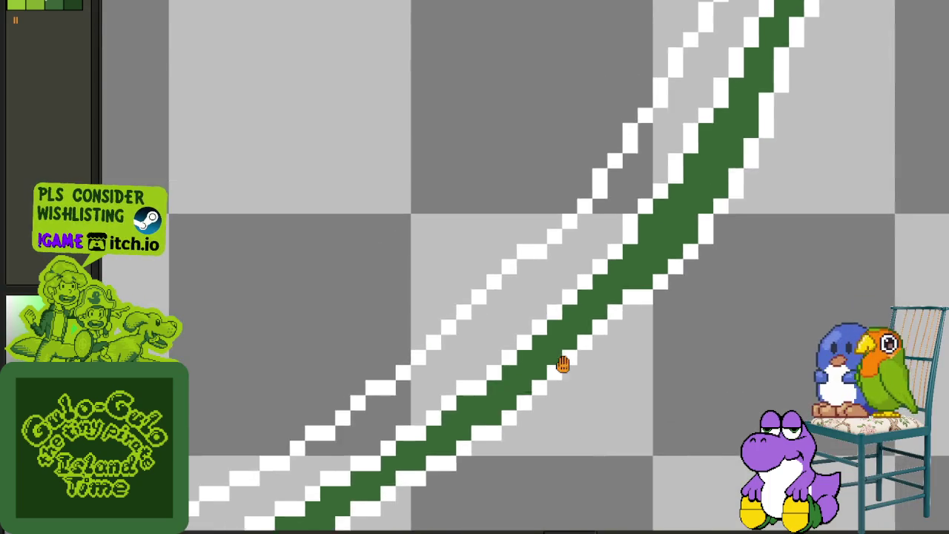
scroll(568, 356, down, 2)
scroll(603, 355, down, 1)
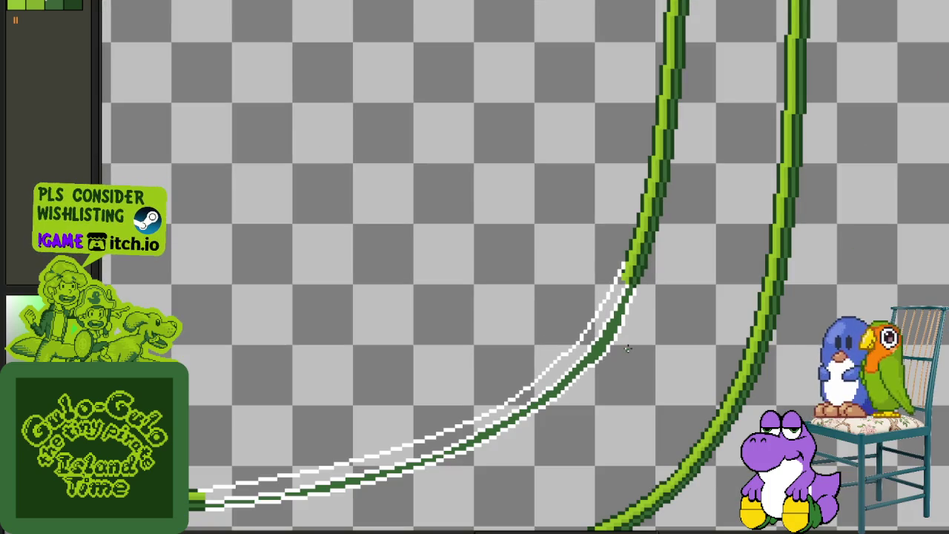
scroll(636, 338, down, 2)
scroll(636, 339, down, 1)
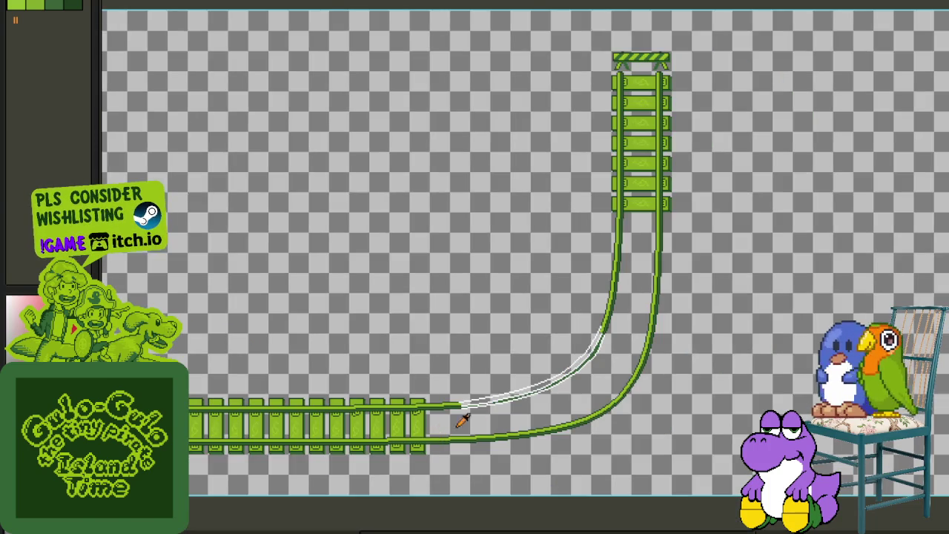
scroll(485, 410, up, 3)
scroll(484, 410, up, 3)
scroll(477, 330, up, 2)
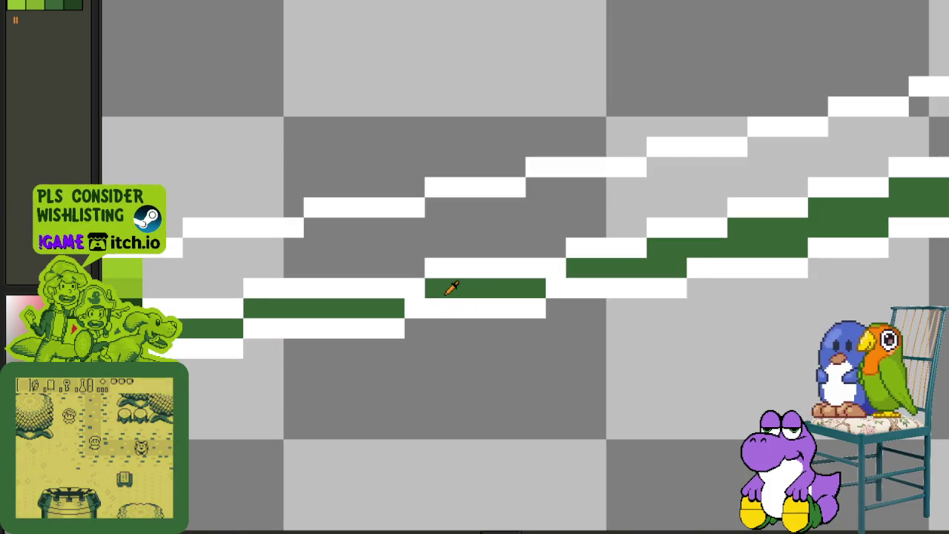
click(414, 327)
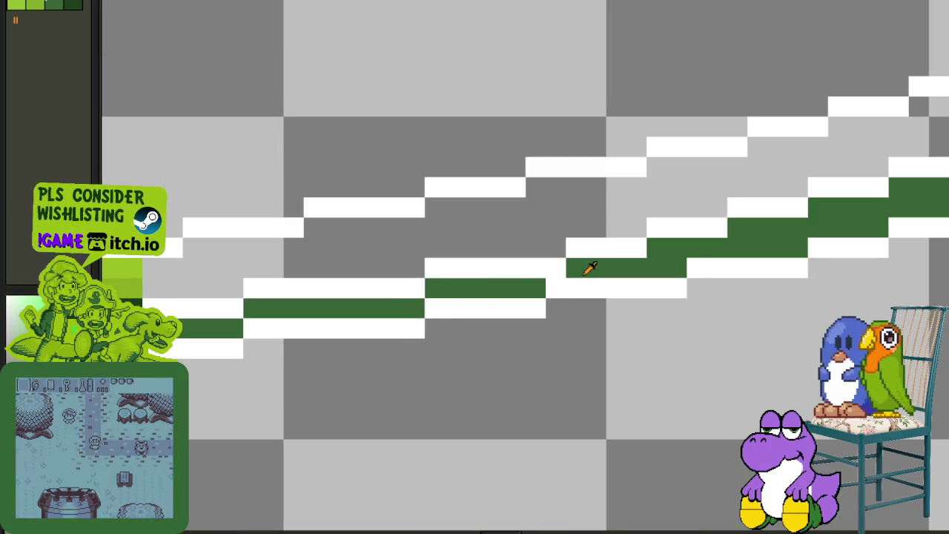
click(557, 288)
- Erase stray white rail pixels and shift the rail's step one pixel left
scroll(564, 278, down, 1)
scroll(553, 297, down, 1)
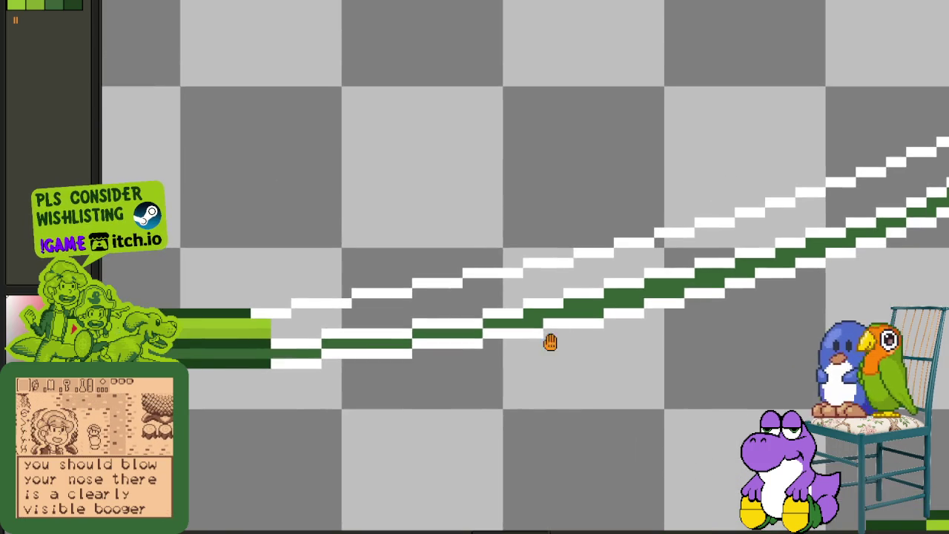
scroll(553, 326, up, 2)
scroll(545, 321, up, 1)
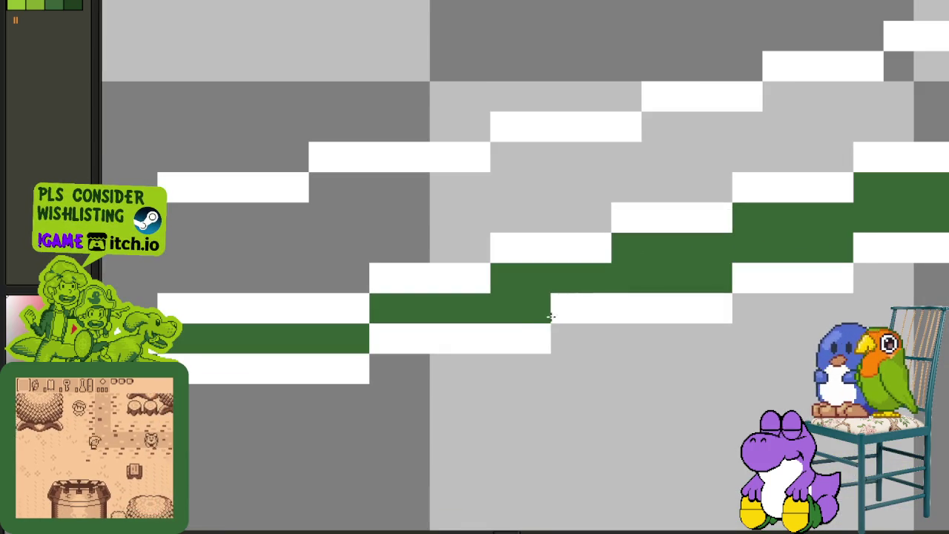
right_click(537, 339)
right_click(717, 308)
click(717, 278)
right_click(688, 308)
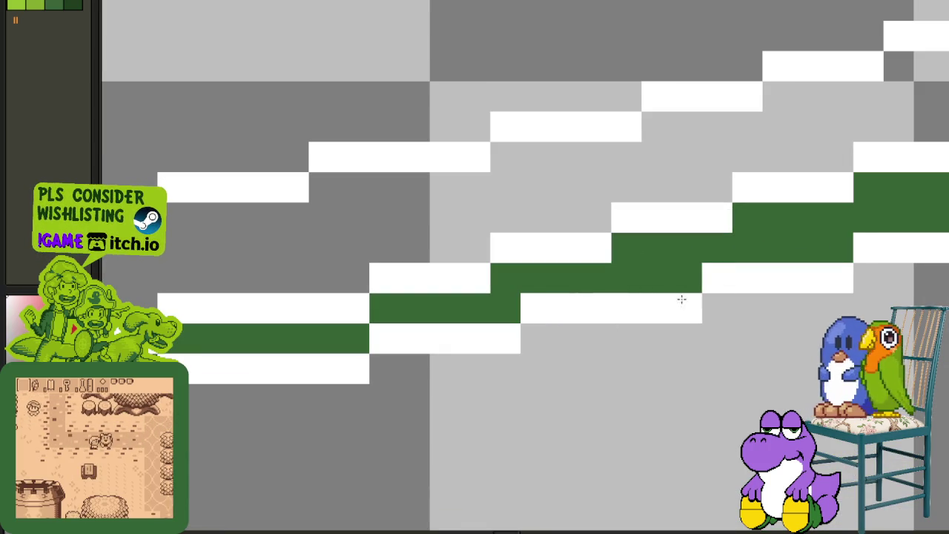
click(687, 278)
- Repaint the pixels along the rail's lower edge in the next section
drag(863, 263, 477, 354)
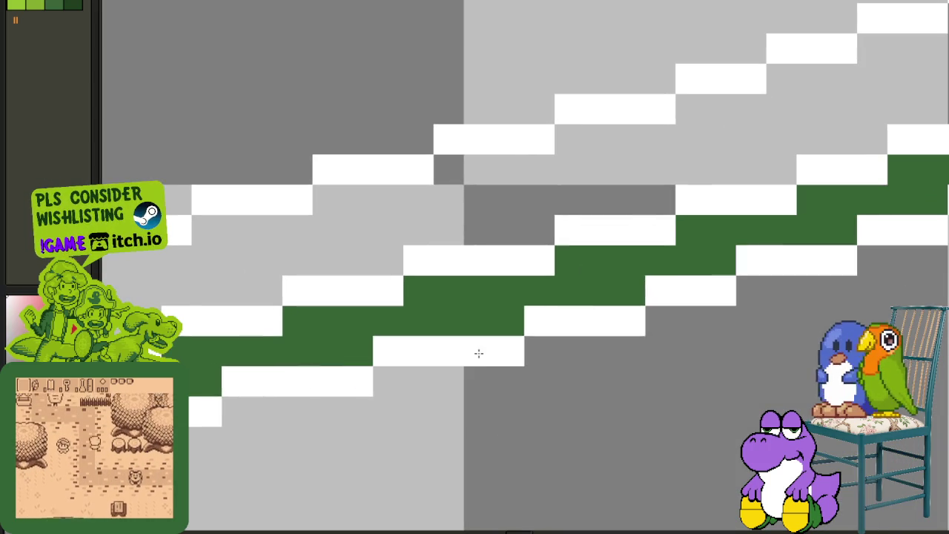
scroll(689, 330, down, 3)
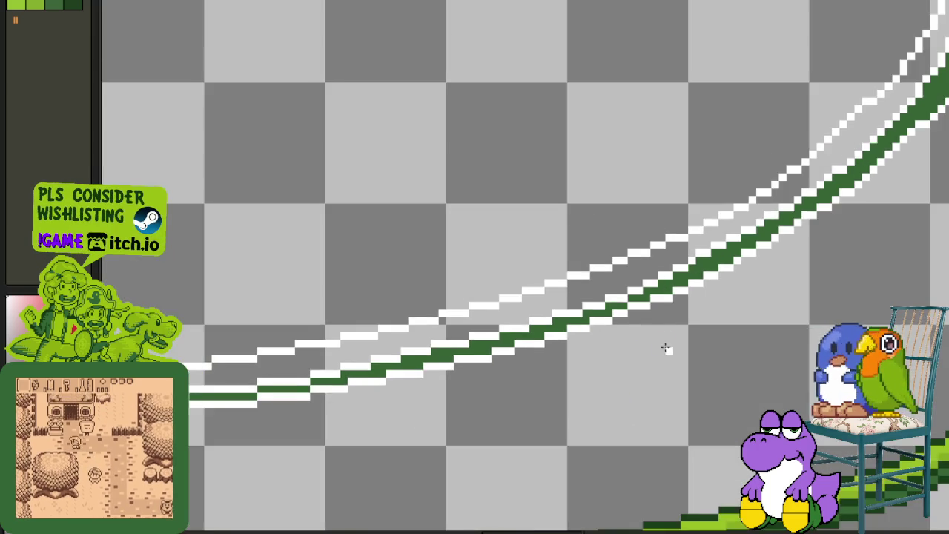
scroll(667, 350, up, 1)
scroll(602, 335, up, 2)
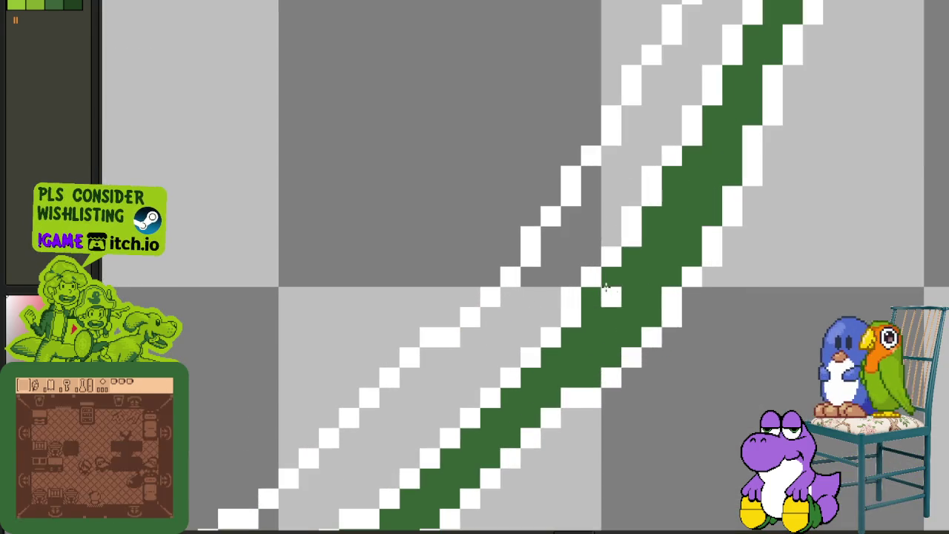
drag(632, 361, 673, 311)
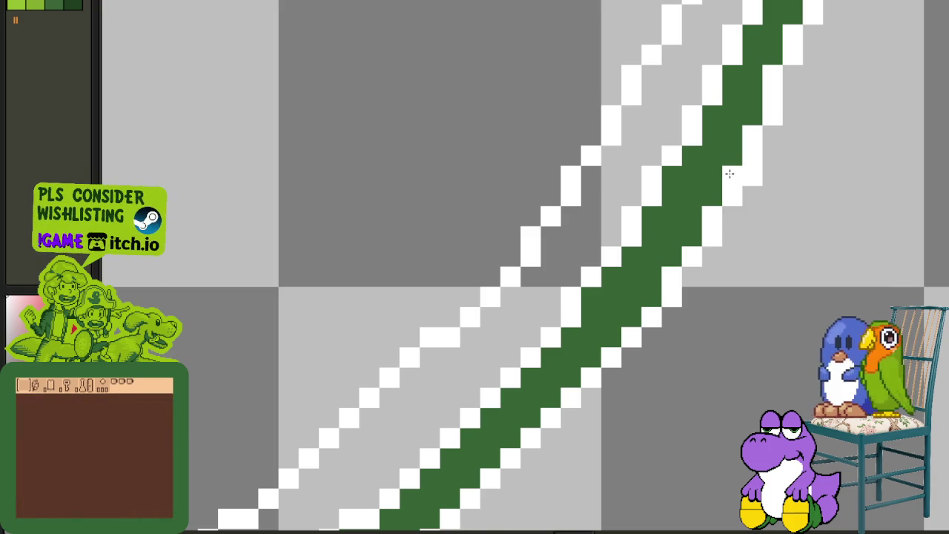
- Smooth the pixel steps on the flatter part of the curve and whiten a stray green pixel
drag(757, 176, 535, 350)
scroll(549, 282, down, 1)
scroll(560, 279, down, 1)
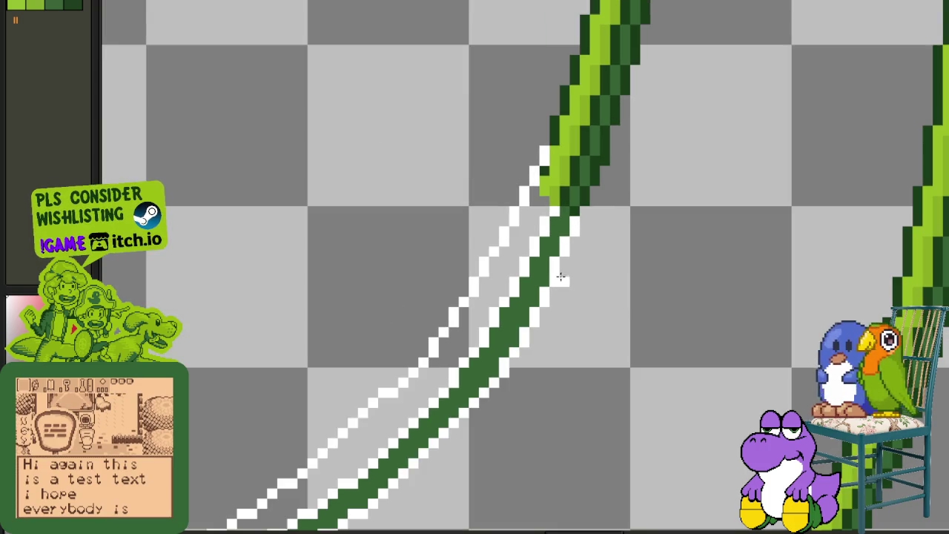
scroll(469, 341, down, 1)
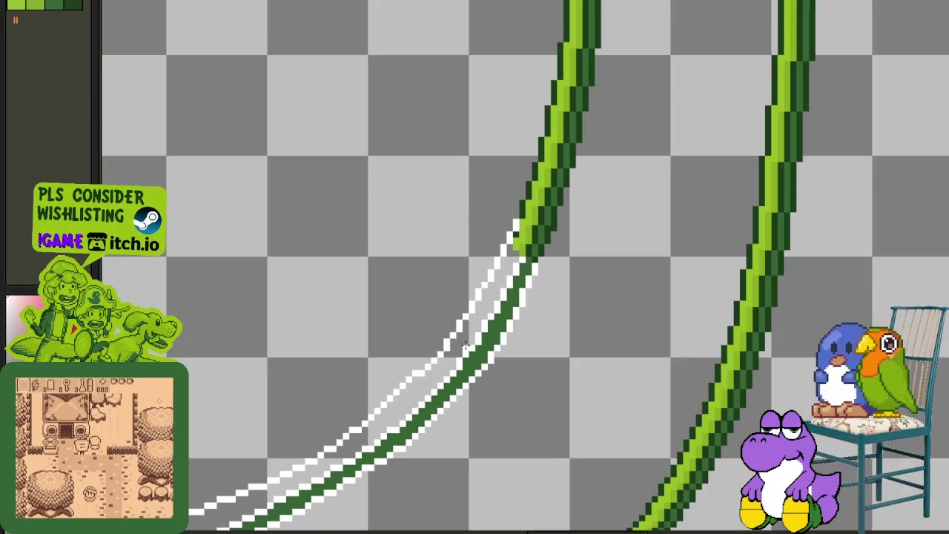
scroll(475, 348, up, 1)
scroll(506, 340, up, 1)
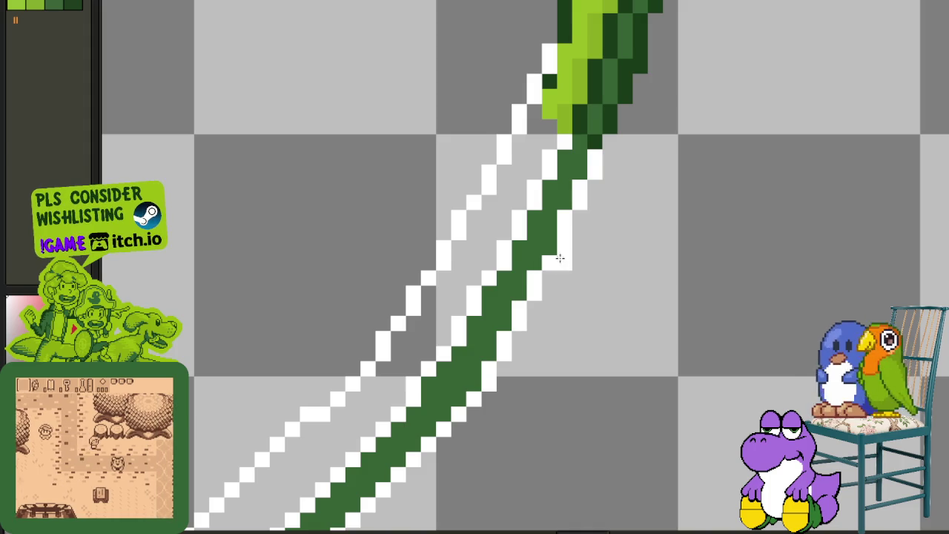
scroll(552, 275, down, 2)
scroll(525, 291, up, 2)
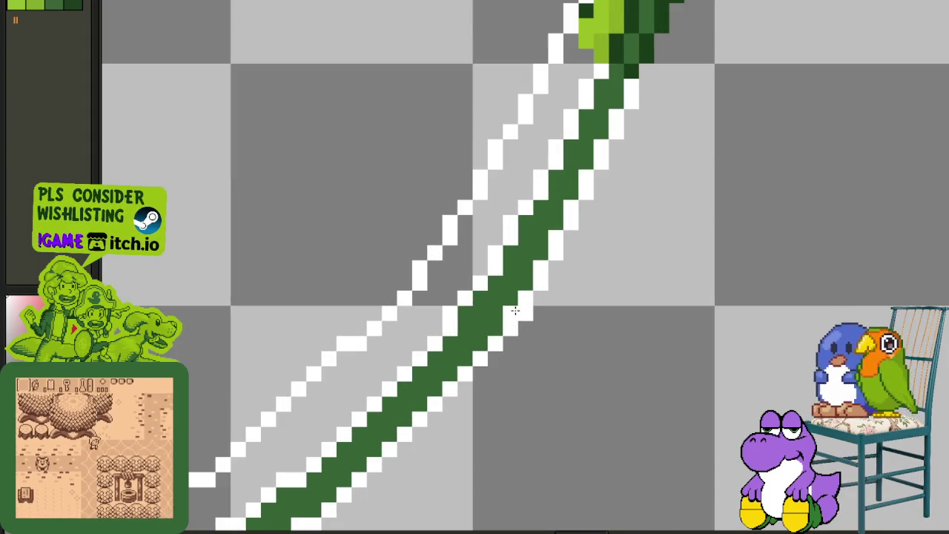
scroll(516, 312, down, 1)
scroll(501, 334, up, 1)
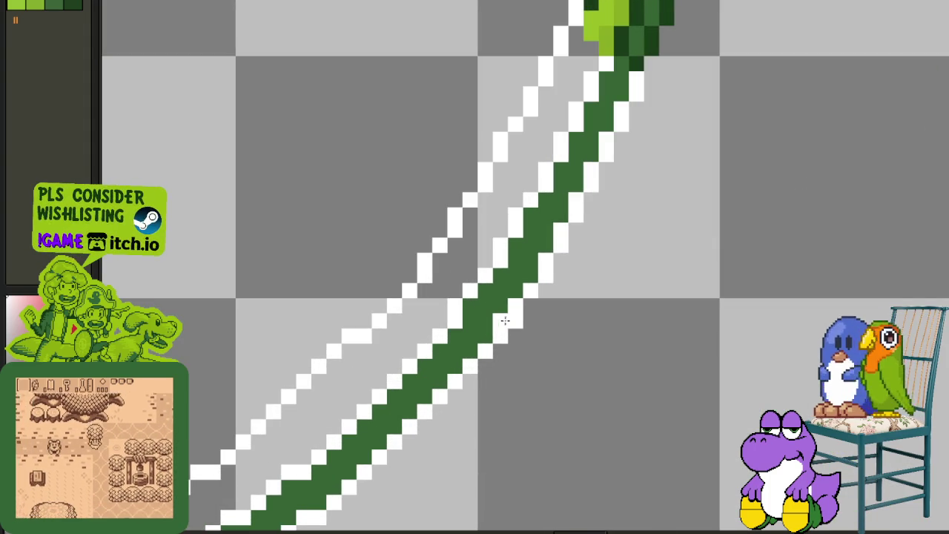
scroll(454, 371, down, 1)
mouse_move(406, 434)
mouse_down()
mouse_move(464, 404)
mouse_move(360, 430)
mouse_up()
scroll(361, 430, up, 1)
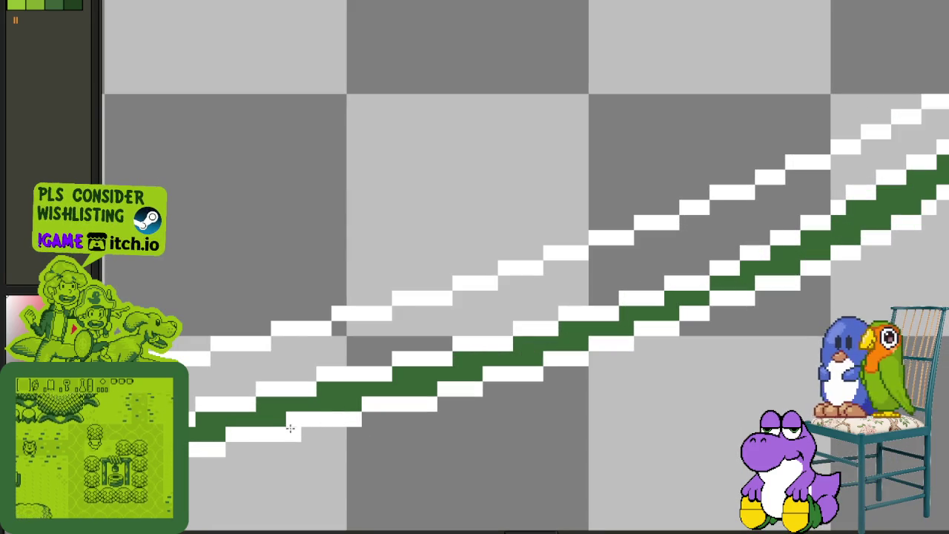
mouse_move(356, 419)
mouse_down()
mouse_move(439, 403)
mouse_move(425, 394)
mouse_up()
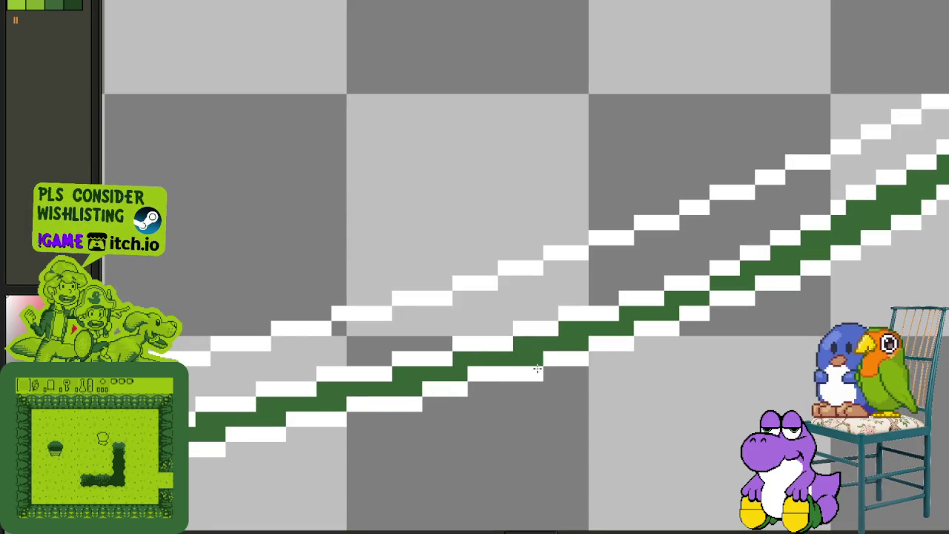
mouse_move(538, 365)
mouse_down()
mouse_move(581, 361)
mouse_move(576, 343)
mouse_move(684, 321)
mouse_move(477, 403)
mouse_up()
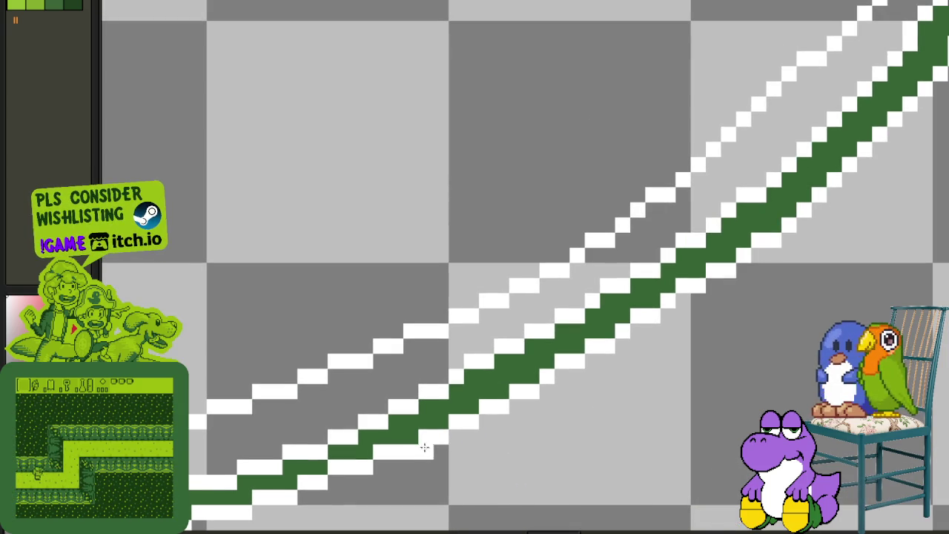
mouse_move(416, 454)
mouse_down()
mouse_move(412, 441)
mouse_move(588, 360)
mouse_up()
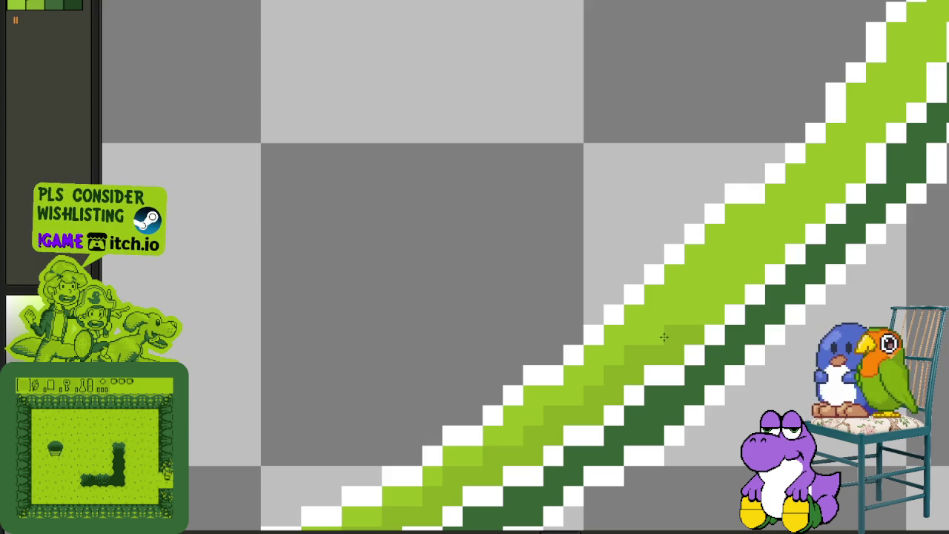
- Add mid-green shading along the steep rail, then pan down to where the curve flattens
mouse_move(711, 311)
mouse_down()
mouse_move(739, 272)
mouse_move(769, 262)
mouse_move(791, 229)
mouse_move(813, 220)
mouse_move(636, 370)
mouse_up()
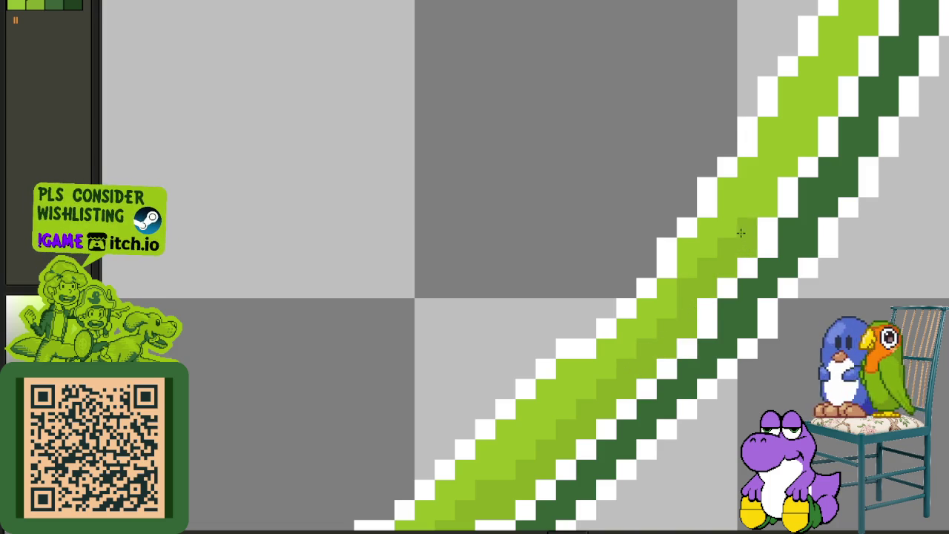
scroll(742, 237, down, 3)
scroll(742, 238, right, 2)
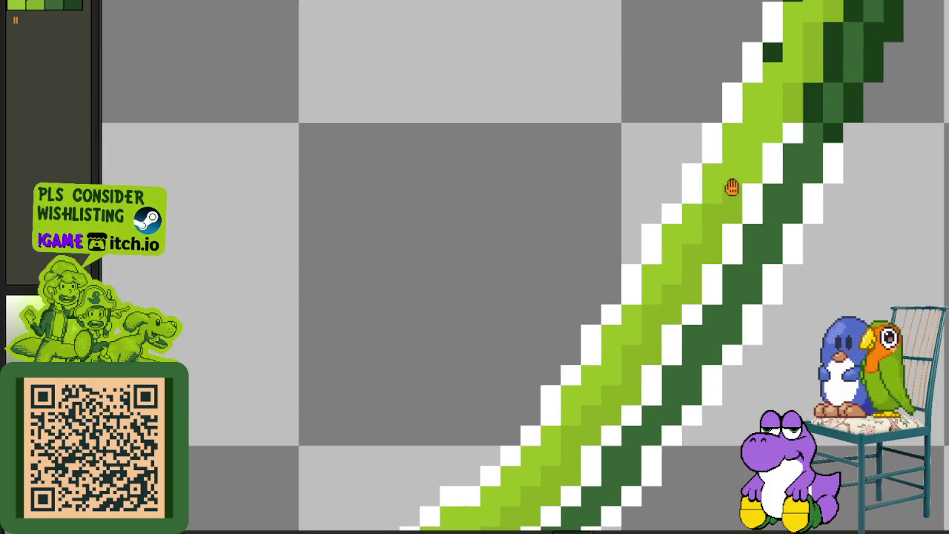
drag(732, 187, 658, 313)
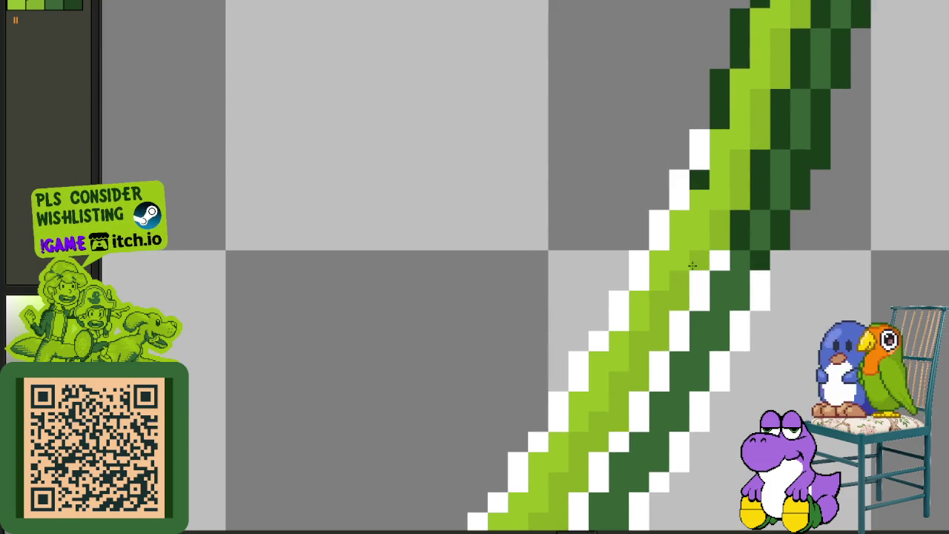
scroll(692, 265, down, 3)
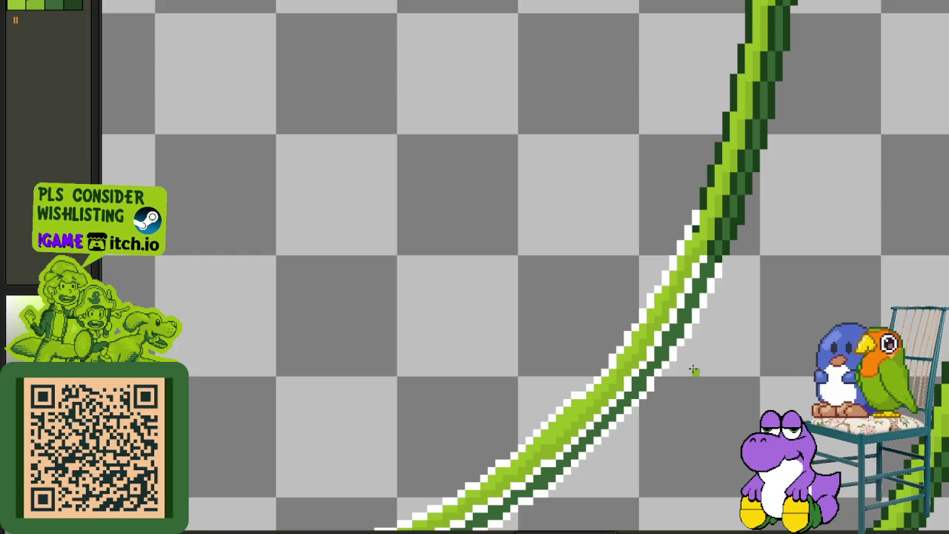
drag(664, 393, 428, 401)
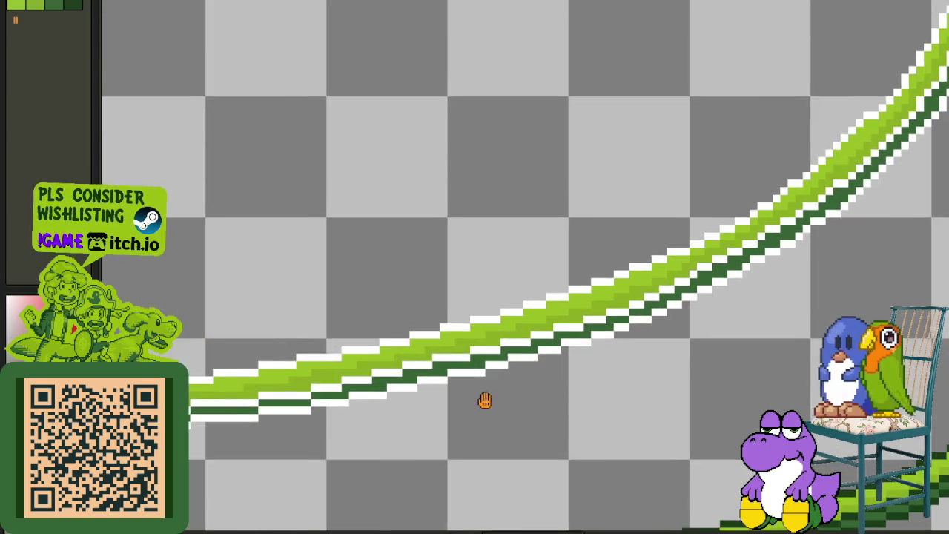
- Redraw the rail stroke's top edge and adjust its white step pixels
scroll(339, 346, up, 1)
scroll(327, 346, up, 2)
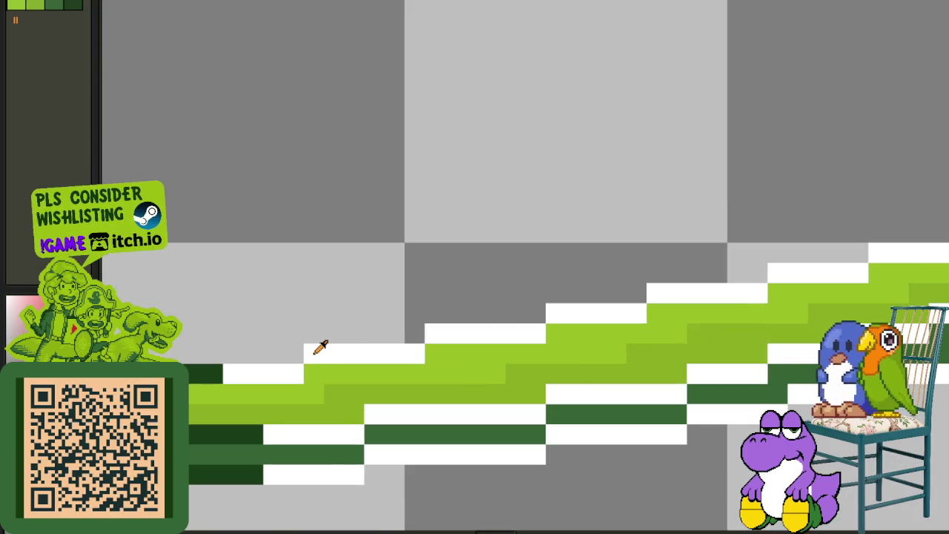
drag(329, 350, 564, 330)
drag(632, 308, 662, 307)
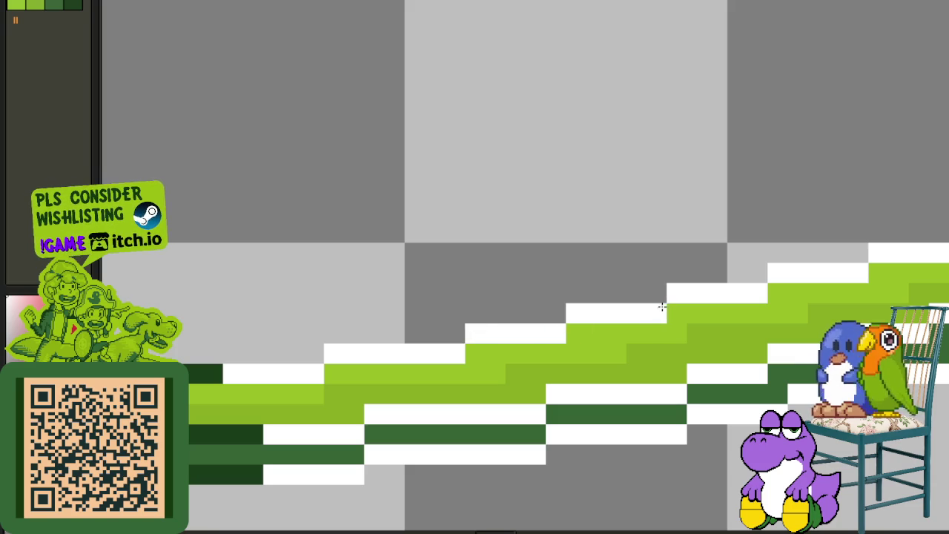
click(680, 359)
drag(572, 314, 574, 332)
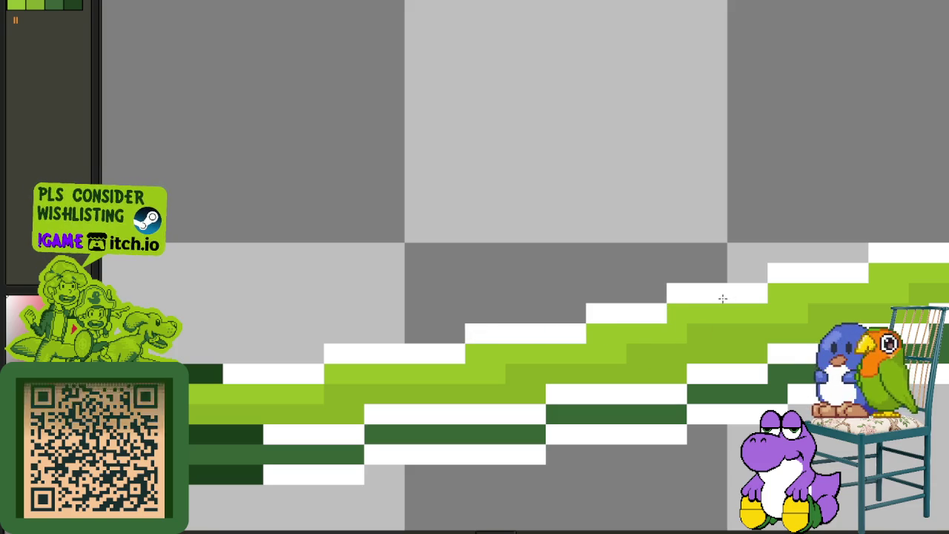
key(Right)
key(Right)
- Reshape a stair step in the white outline of the rail
scroll(617, 350, down, 2)
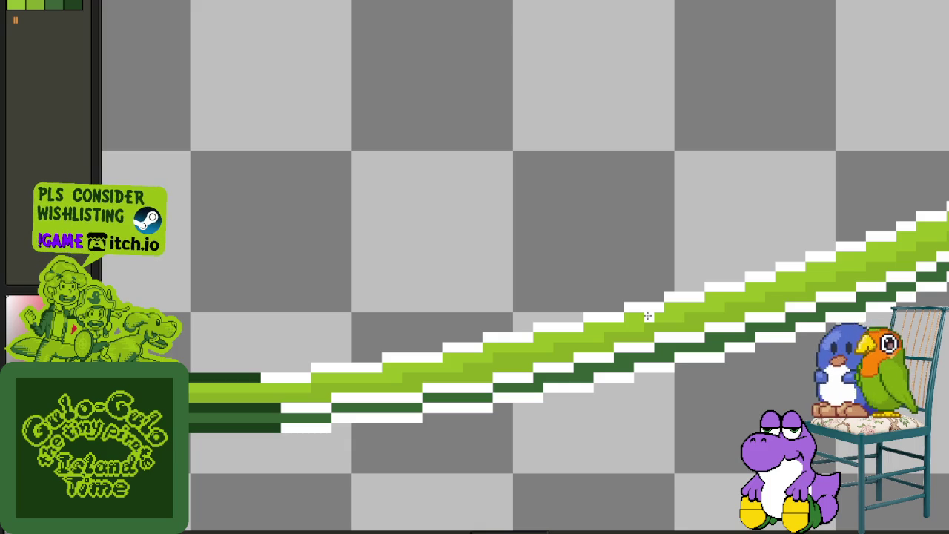
scroll(675, 331, down, 3)
scroll(499, 344, up, 2)
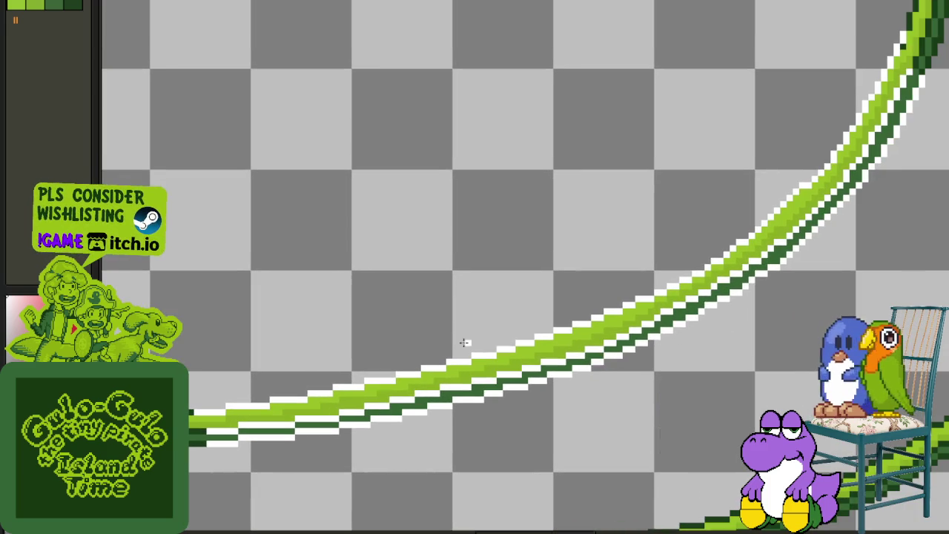
scroll(460, 371, up, 3)
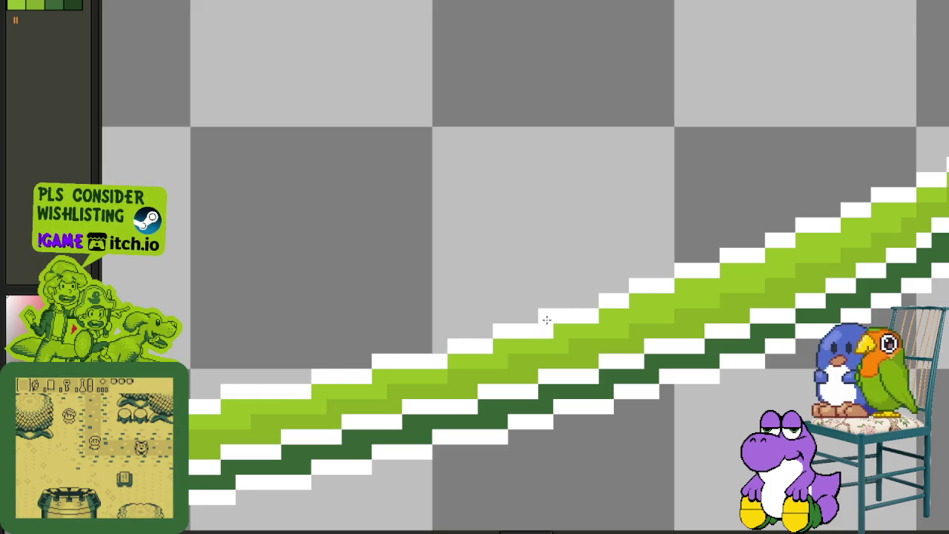
click(682, 286)
click(682, 271)
click(741, 271)
- Shift the white outline steps one cell right and the staircase steps one cell left
scroll(593, 307, up, 1)
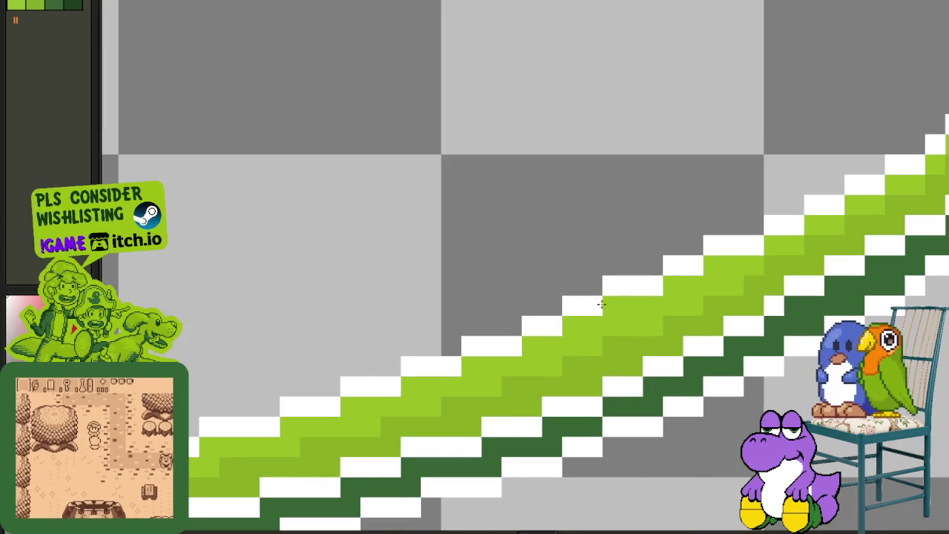
click(572, 326)
click(572, 305)
click(613, 305)
click(613, 285)
click(714, 246)
click(693, 266)
click(633, 305)
click(633, 282)
- Move the upper outline steps one cell right and even out the steps along the rail edge
scroll(633, 279, down, 2)
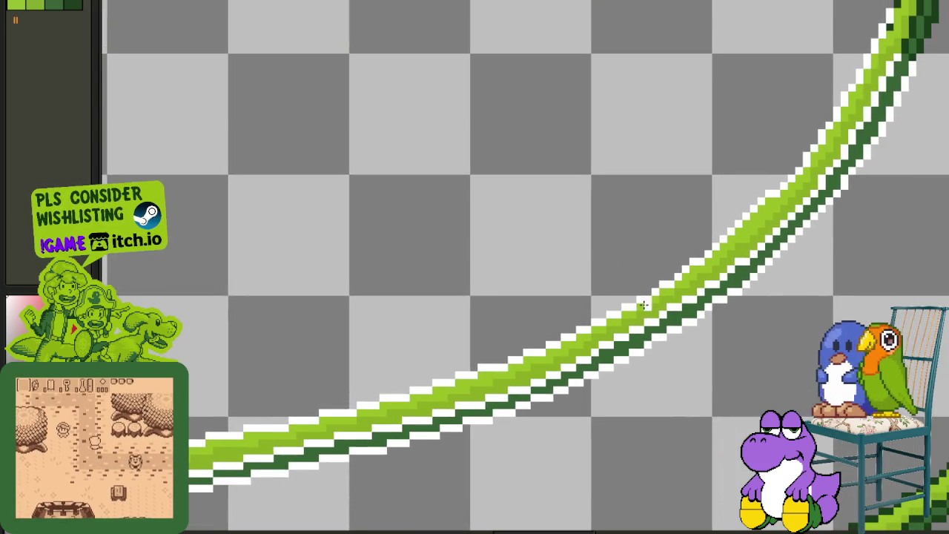
scroll(740, 229, up, 1)
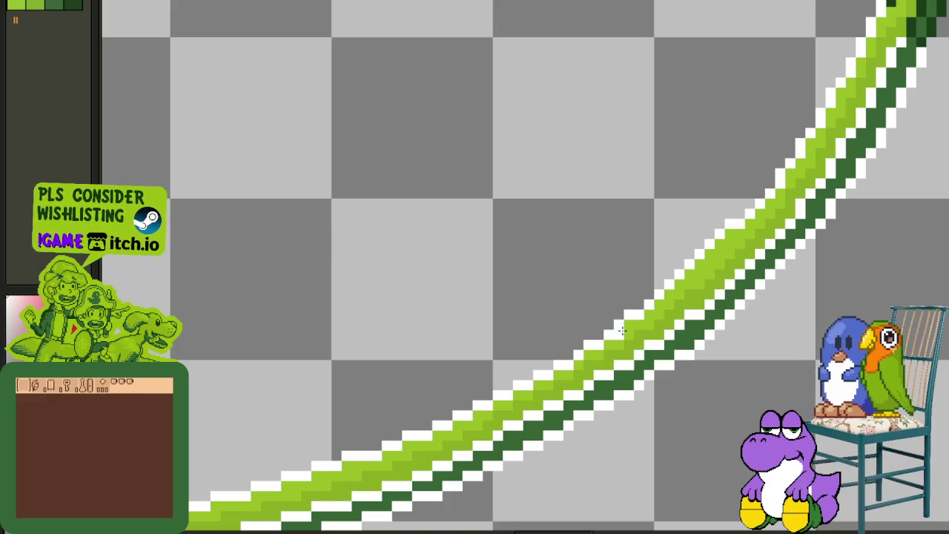
scroll(628, 327, up, 1)
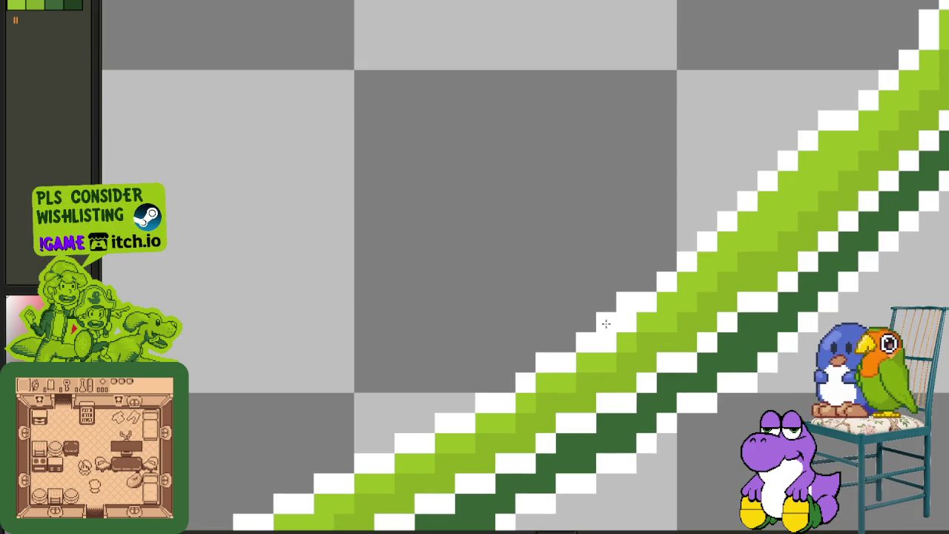
click(666, 282)
click(706, 282)
click(686, 261)
click(708, 261)
click(718, 242)
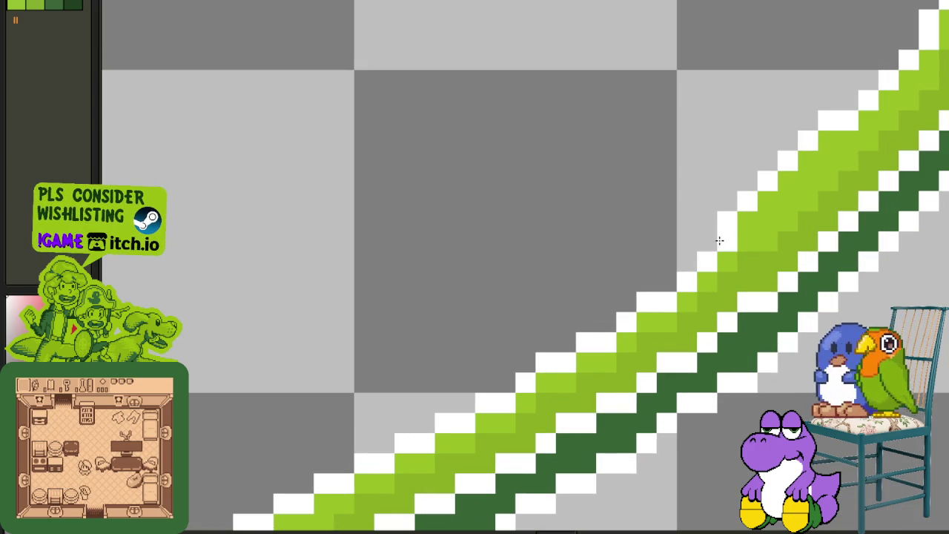
click(745, 222)
mouse_move(768, 186)
mouse_down()
mouse_move(827, 142)
mouse_move(830, 127)
mouse_up()
- Replace all white #FFFFFF pixels with dark green #0F380F
scroll(830, 126, down, 3)
scroll(830, 126, down, 2)
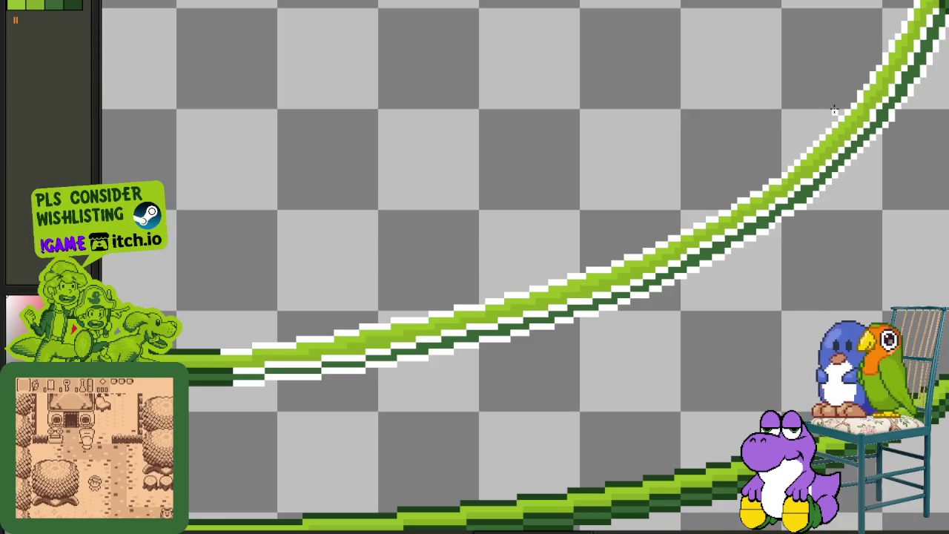
scroll(491, 247, down, 2)
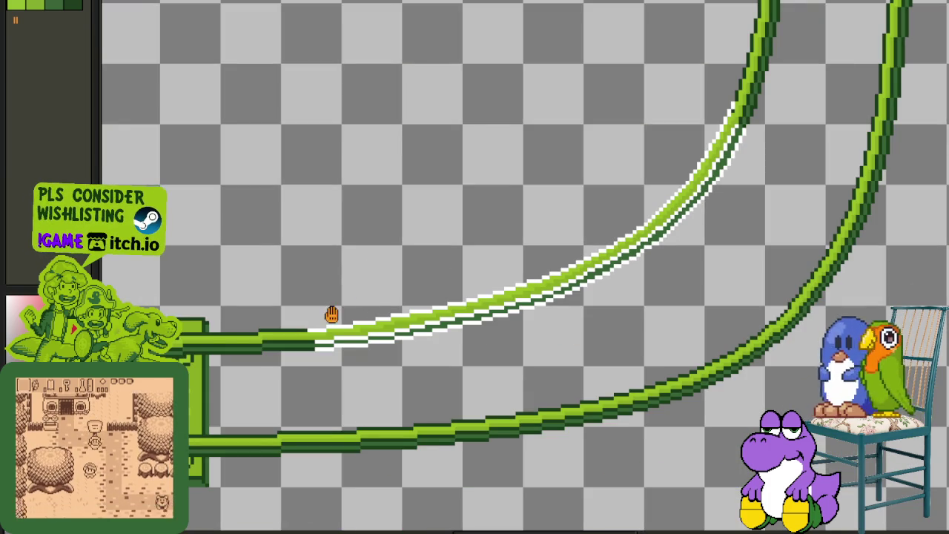
scroll(387, 308, up, 1)
scroll(526, 310, up, 1)
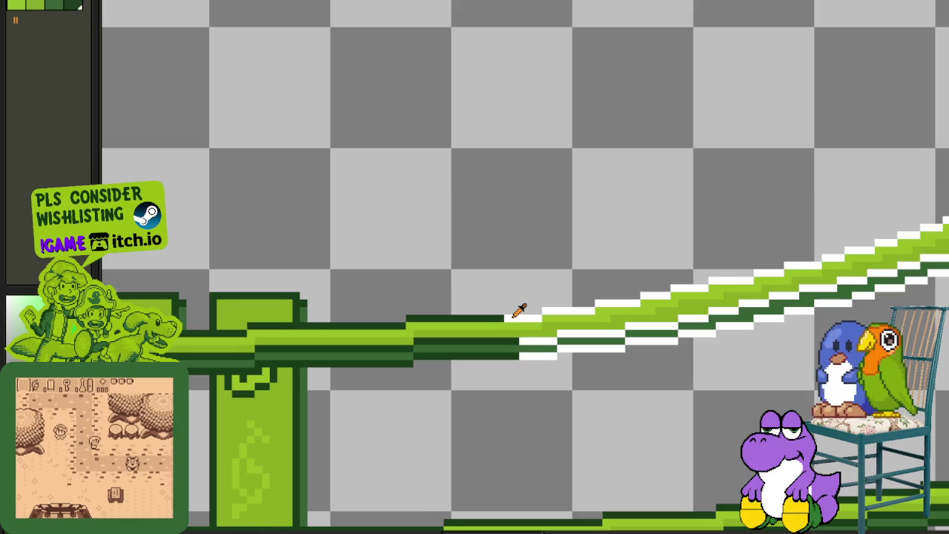
key(shift+r)
click(434, 411)
- Save the track sprite and move a tracks layer to a new stack position
scroll(437, 411, down, 1)
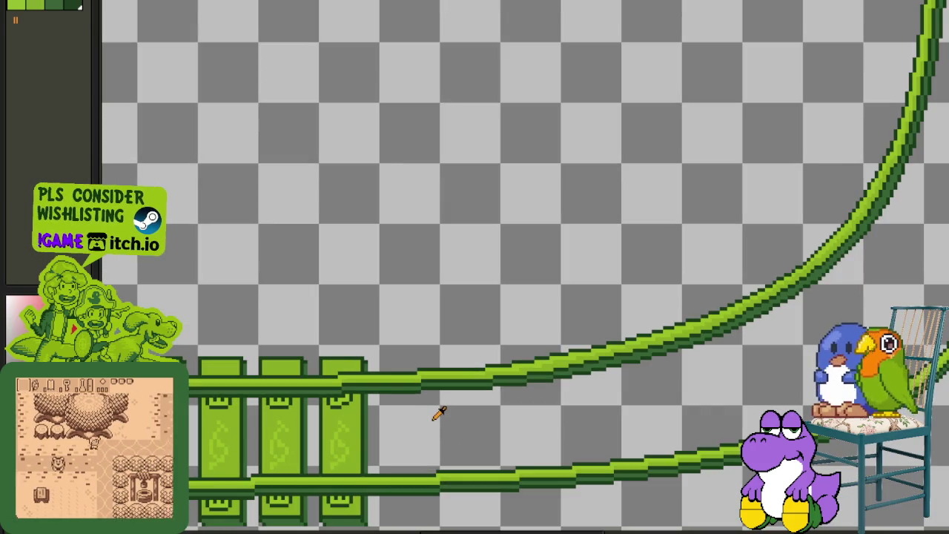
scroll(442, 408, down, 1)
scroll(475, 423, down, 2)
scroll(469, 428, up, 3)
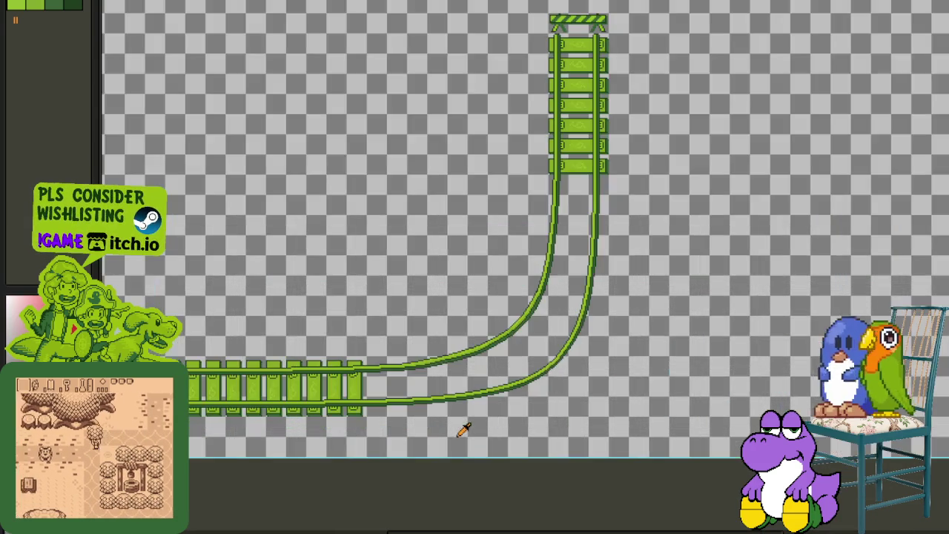
scroll(519, 427, up, 1)
key(ctrl+s)
drag(364, 513, 363, 516)
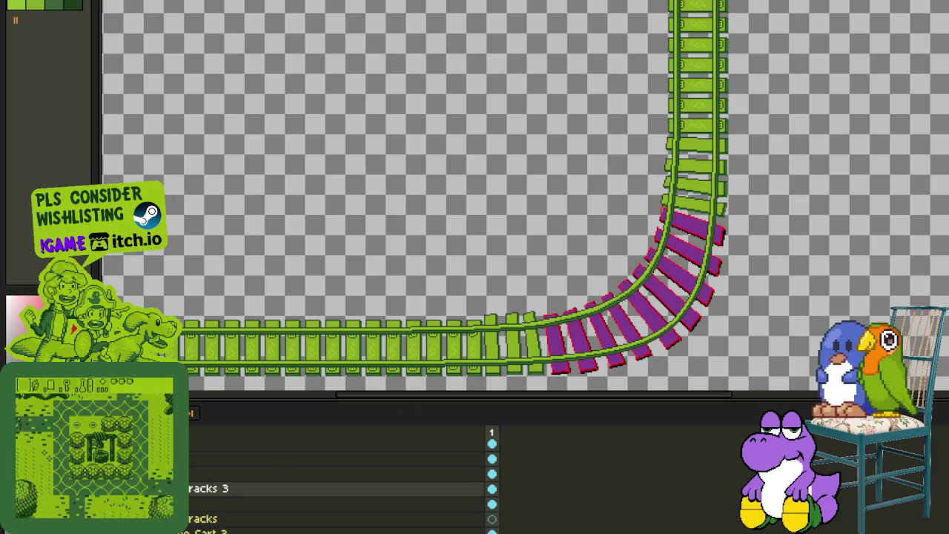
- Zoom in on the last straight ties and nudge the first tie's top down one pixel
key(Tab)
scroll(555, 322, up, 3)
scroll(547, 348, up, 2)
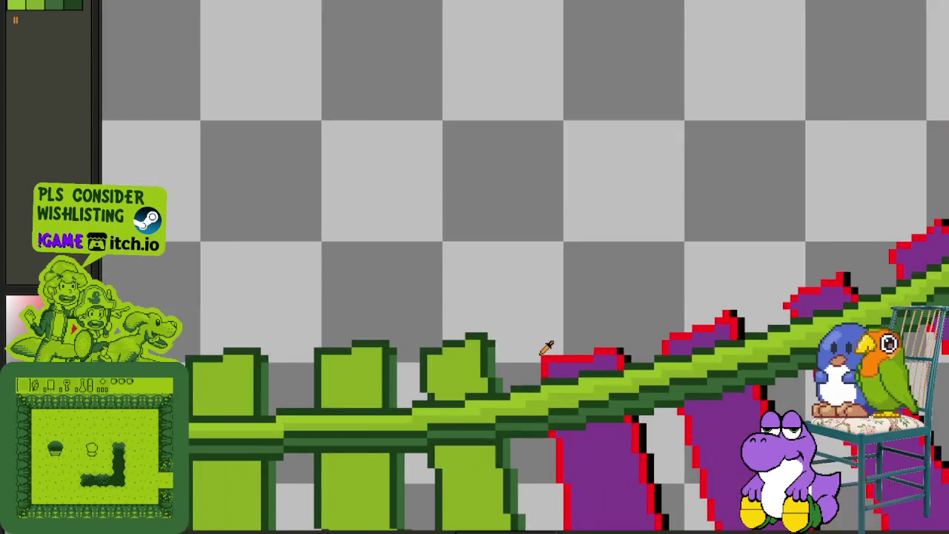
scroll(547, 348, down, 5)
scroll(519, 358, up, 2)
scroll(517, 338, up, 2)
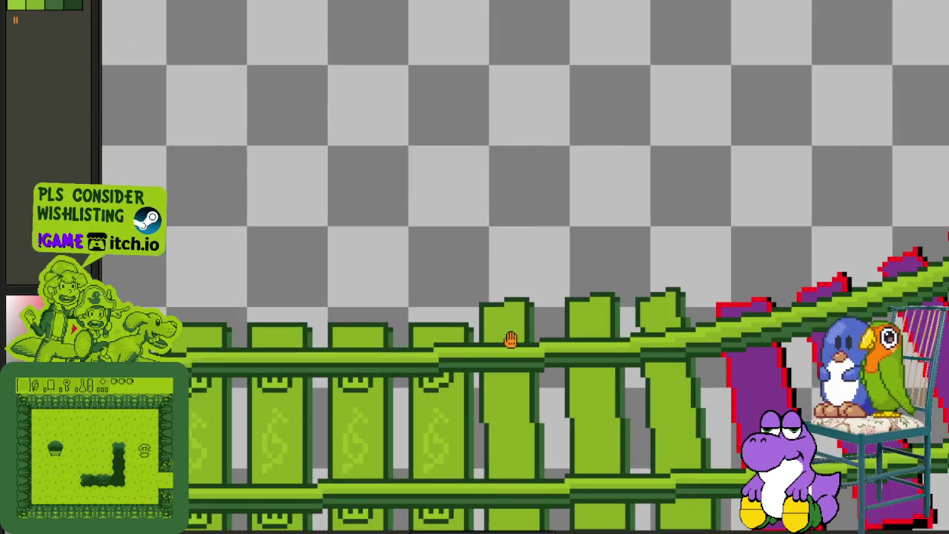
scroll(517, 338, up, 1)
key(Tab)
key(Tab)
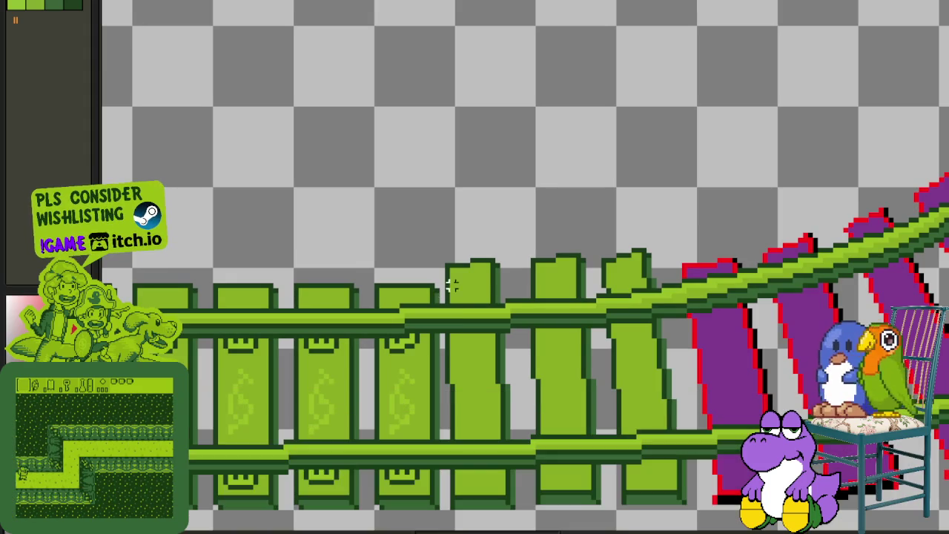
scroll(471, 259, up, 1)
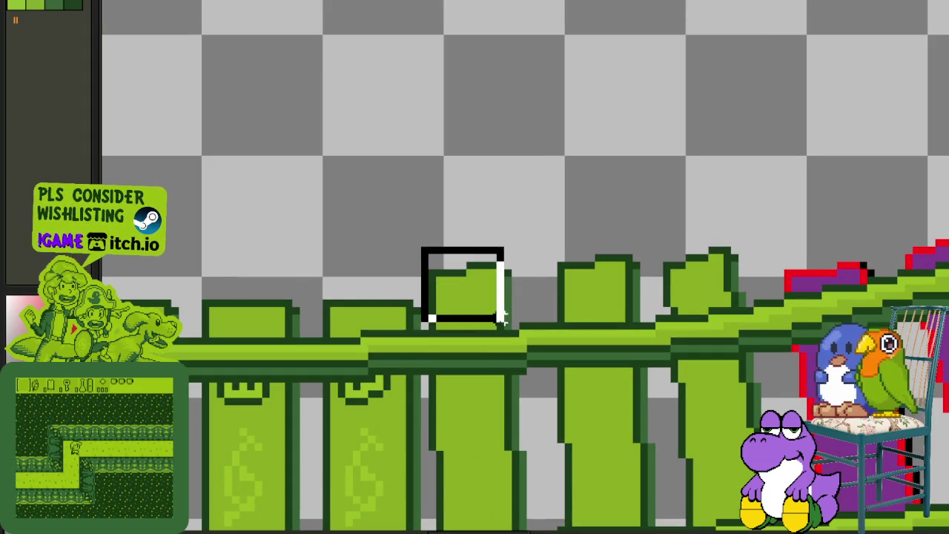
drag(424, 250, 530, 322)
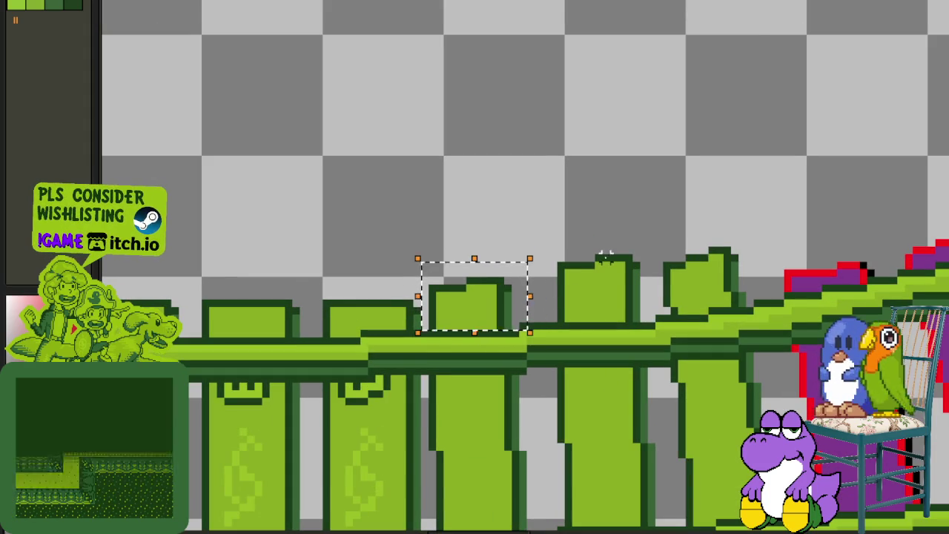
key(Down)
key(Down)
key(Down)
key(Down)
key(ctrl+d)
- Nudge the next tie's top down one pixel and check the taller tie beside it
drag(542, 226, 635, 302)
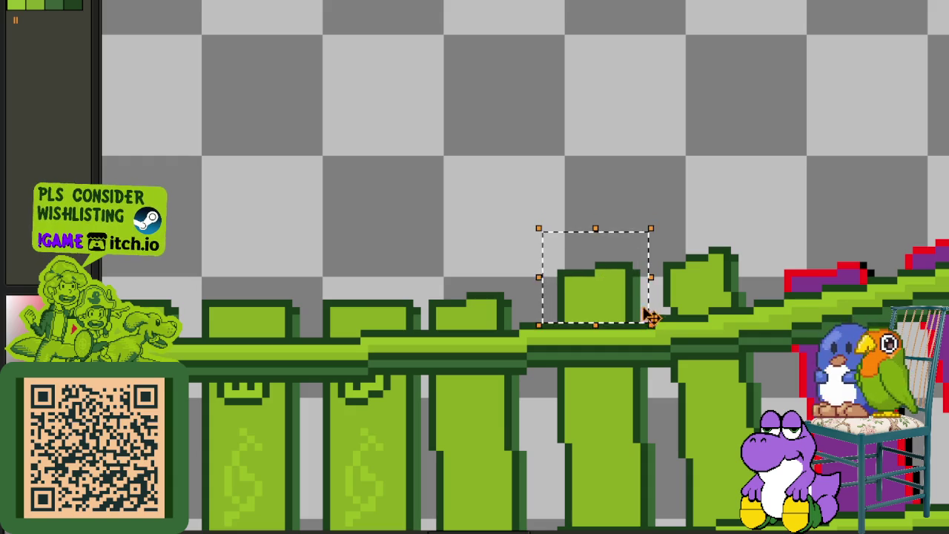
key(Down)
key(Down)
key(Down)
key(Down)
key(ctrl+d)
drag(643, 220, 783, 493)
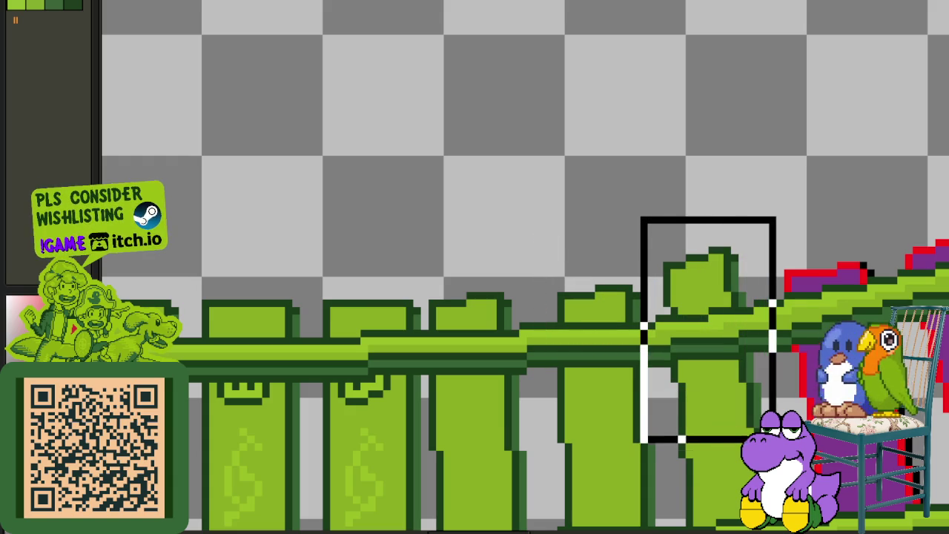
key(ctrl+d)
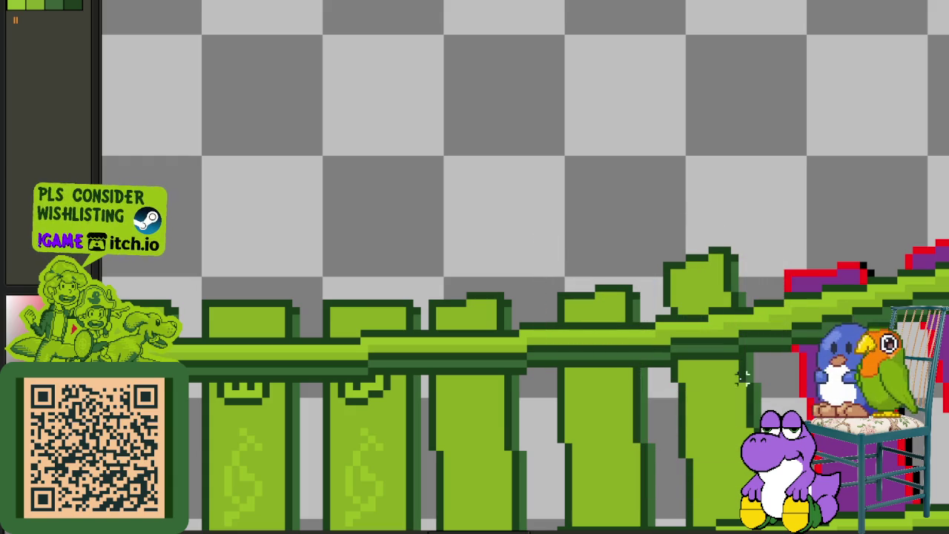
- Lasso and move the irregular tops of the last ties so they angle into the purple curve
drag(712, 234, 646, 328)
mouse_move(730, 213)
mouse_down()
mouse_move(682, 226)
mouse_move(646, 318)
mouse_move(661, 467)
mouse_move(740, 512)
mouse_move(757, 222)
mouse_up()
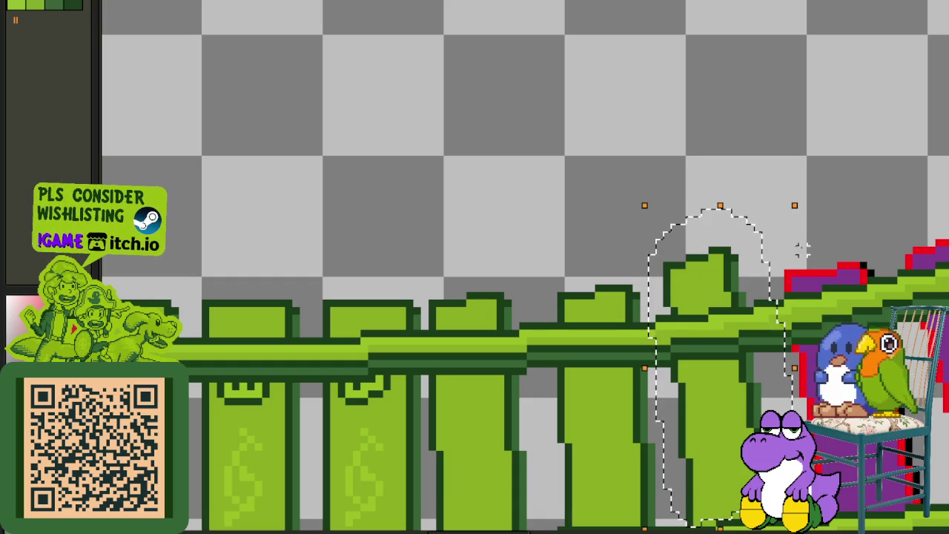
click(848, 273)
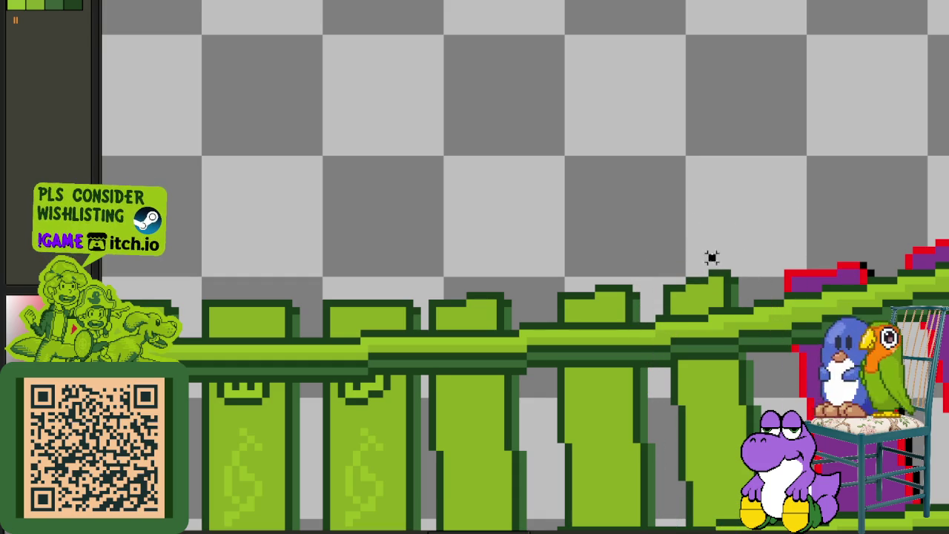
mouse_move(656, 301)
mouse_down()
mouse_move(731, 297)
mouse_move(772, 239)
mouse_up()
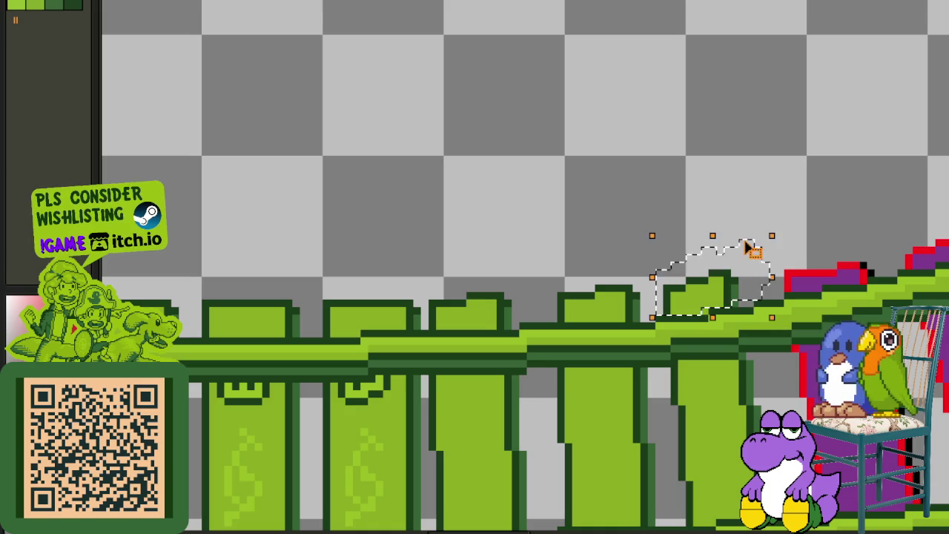
scroll(800, 237, down, 2)
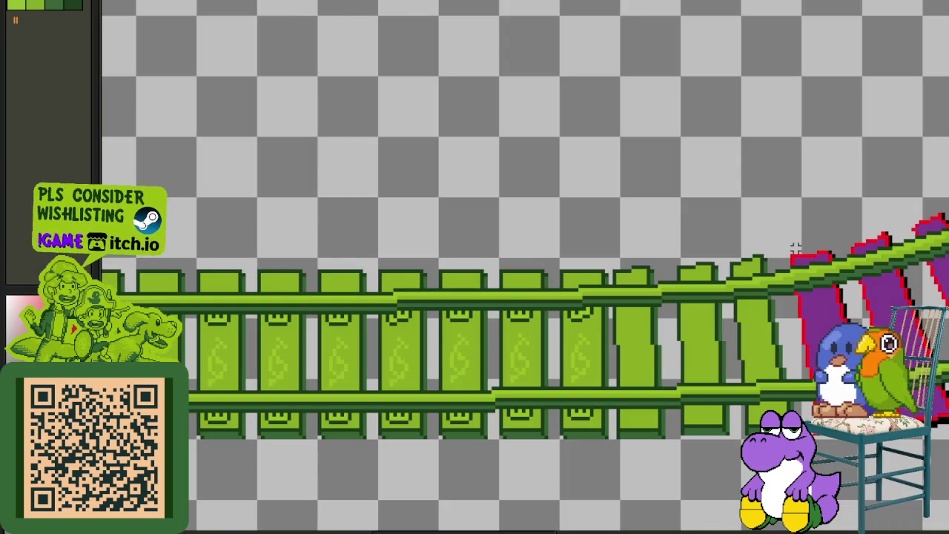
scroll(776, 256, up, 3)
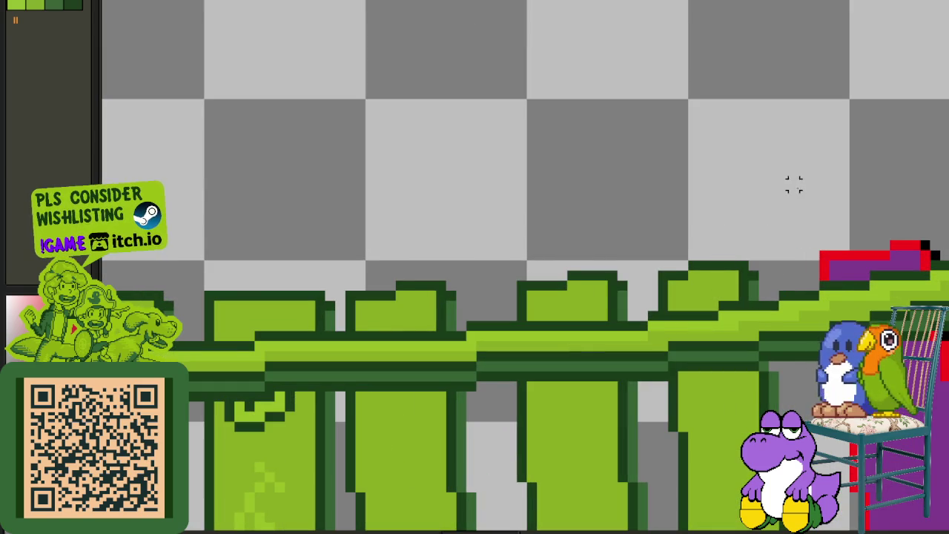
scroll(776, 217, down, 3)
drag(792, 242, 655, 248)
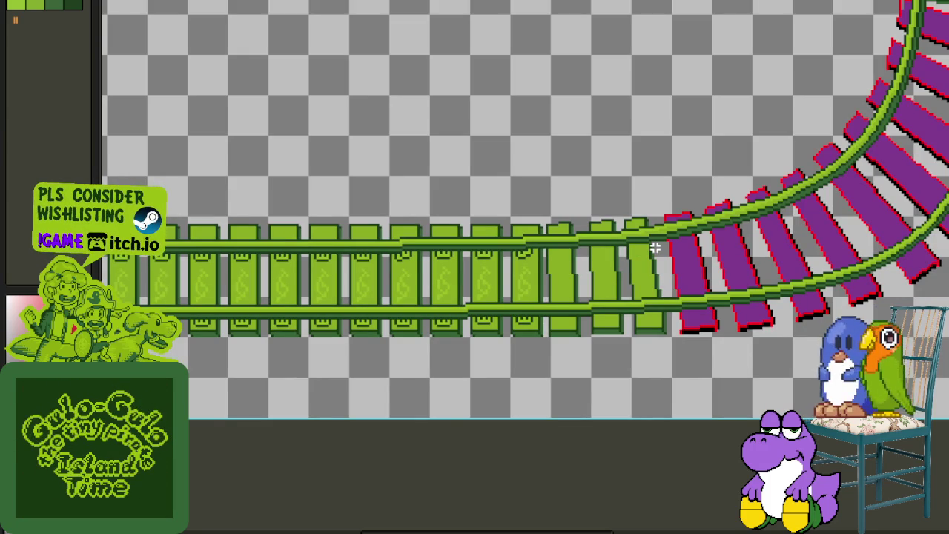
- Marquee and adjust two sections of the tie where the straight track meets the curve
scroll(671, 260, up, 1)
scroll(644, 339, up, 1)
scroll(642, 309, up, 1)
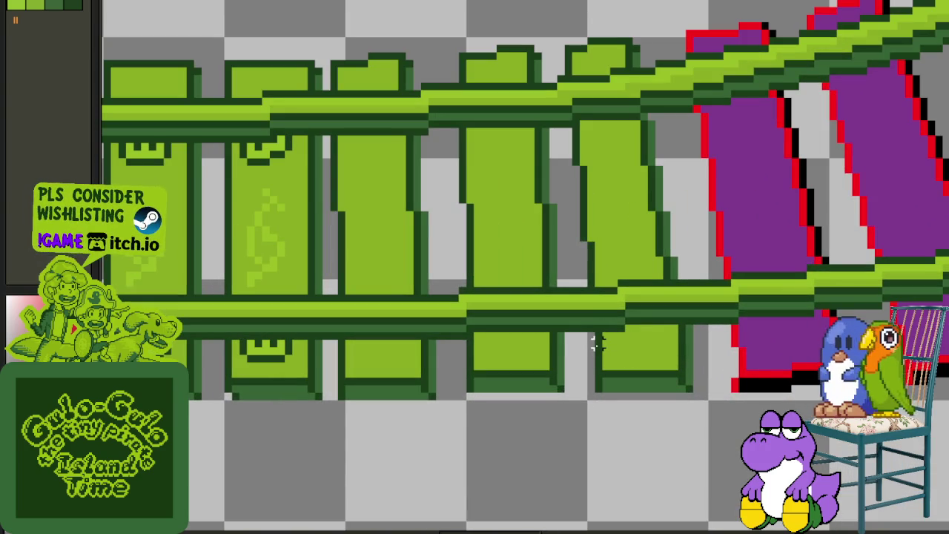
drag(660, 343, 710, 398)
click(597, 357)
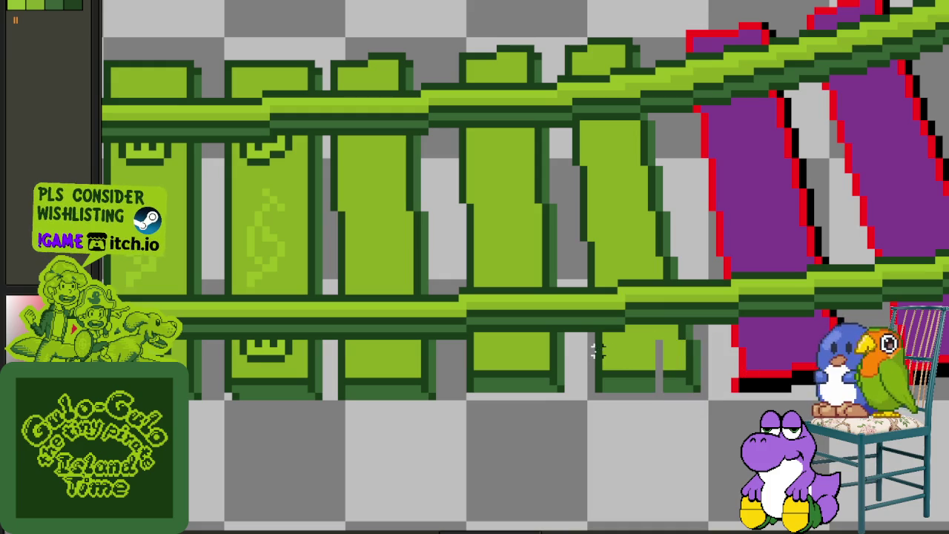
drag(598, 357, 658, 401)
click(660, 371)
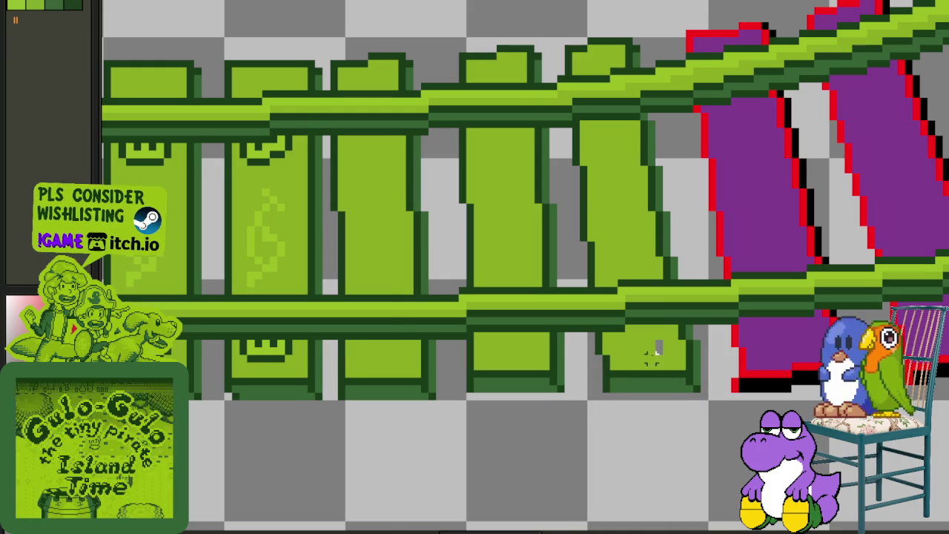
- Fill the leftover grey gap in the joint tie with light green, then zoom to check
scroll(662, 360, up, 2)
alt+click(670, 354)
click(661, 343)
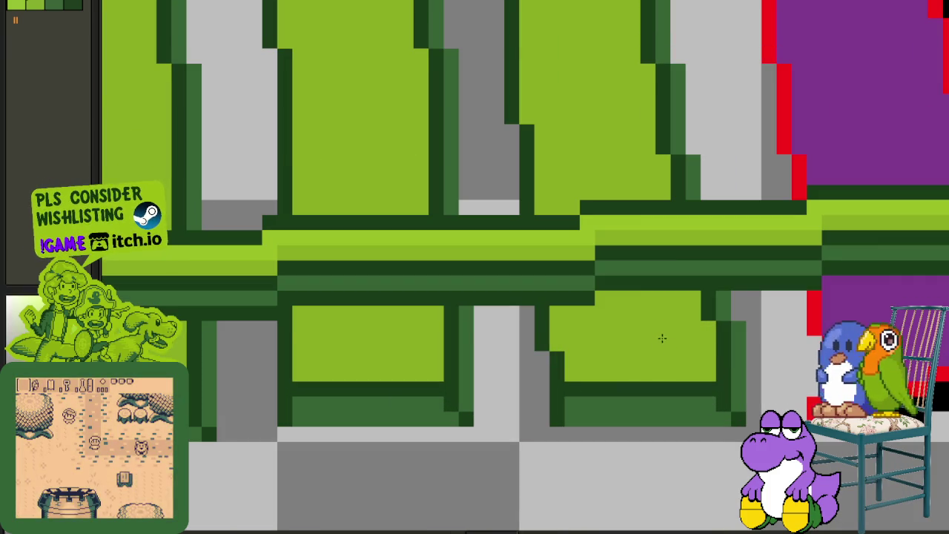
scroll(663, 338, down, 4)
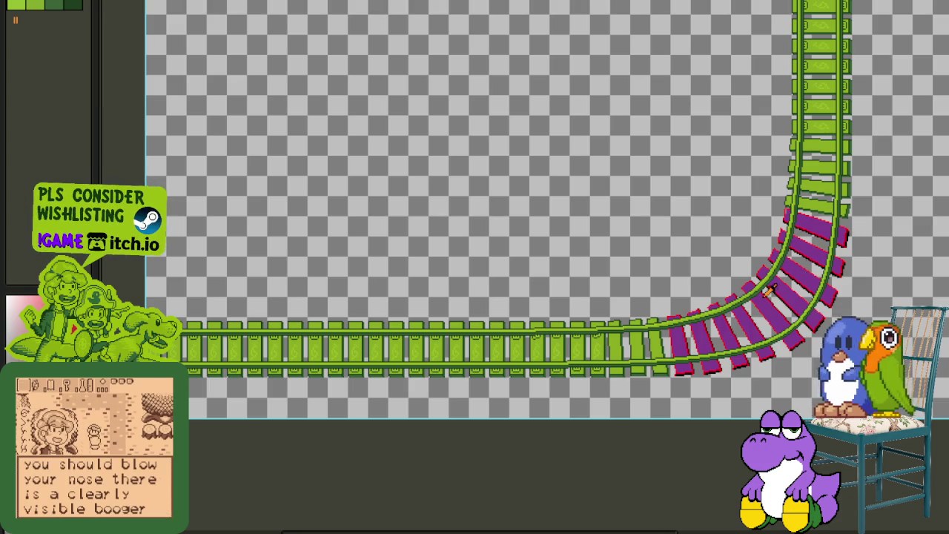
scroll(768, 291, up, 1)
scroll(586, 341, up, 3)
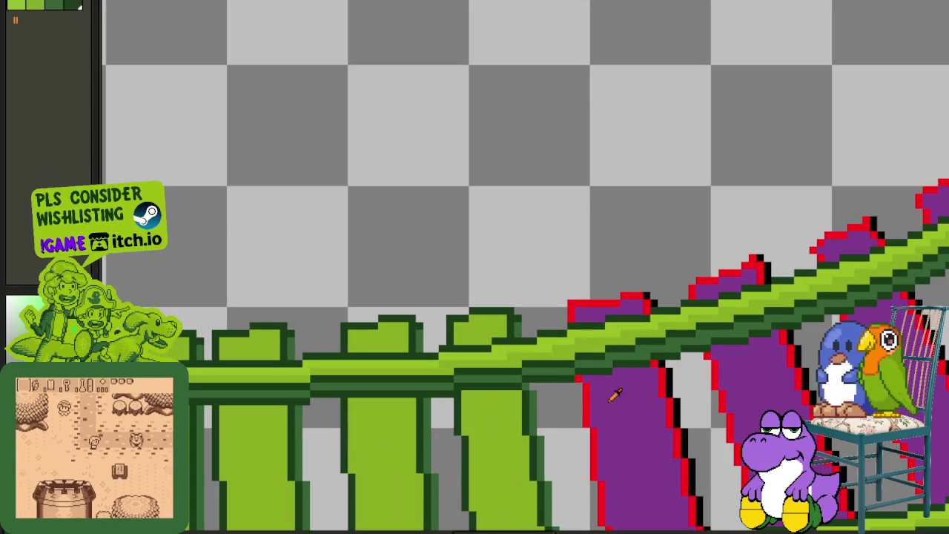
- Replace the red outline with #0F380F and the black outline with #306230
key(shift+r)
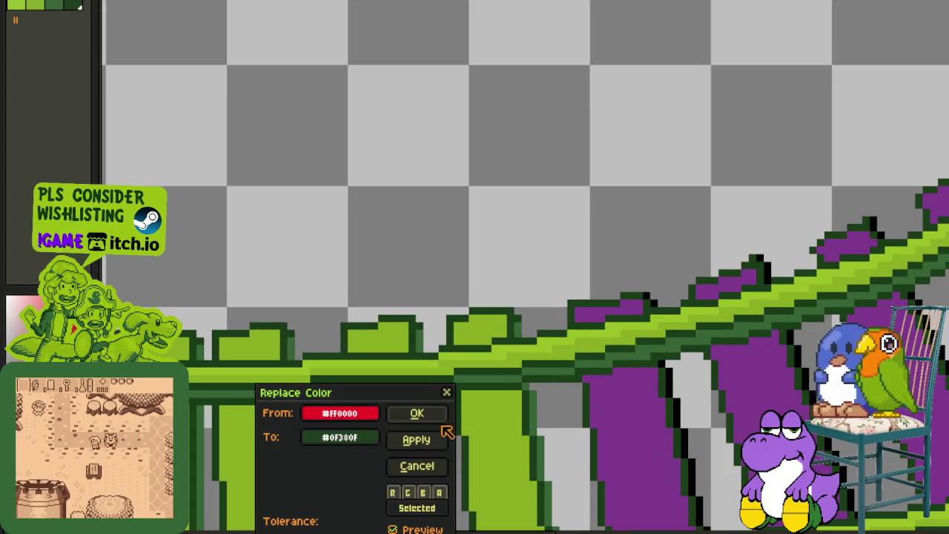
click(417, 413)
click(538, 416)
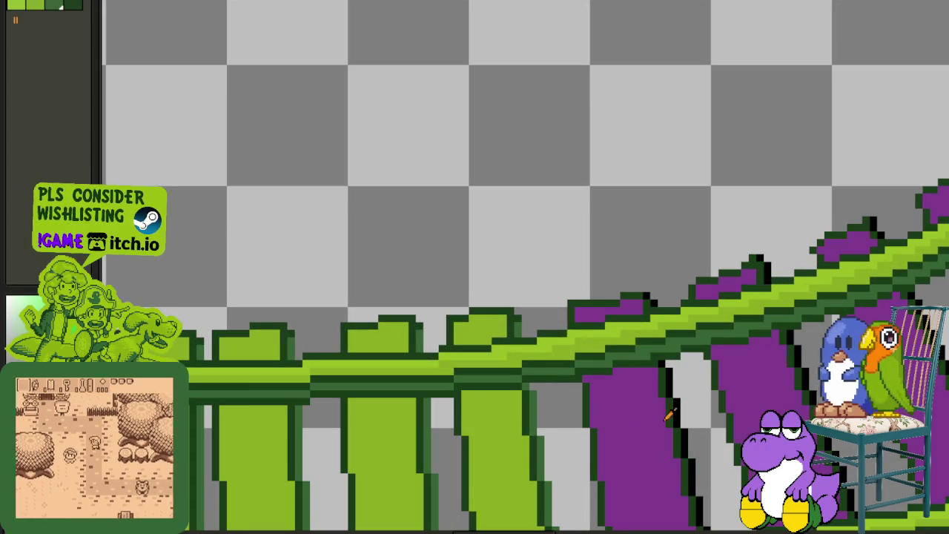
click(688, 410)
key(shift+r)
click(417, 413)
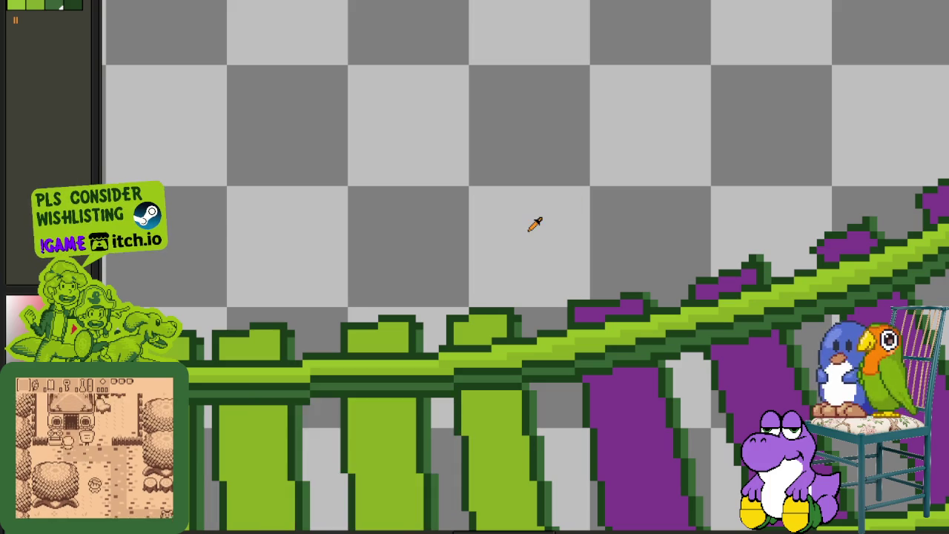
- On the curved section, replace the purple tie colour #803d8f with light green #8bac0f
scroll(546, 229, down, 2)
scroll(599, 201, down, 3)
drag(618, 180, 586, 291)
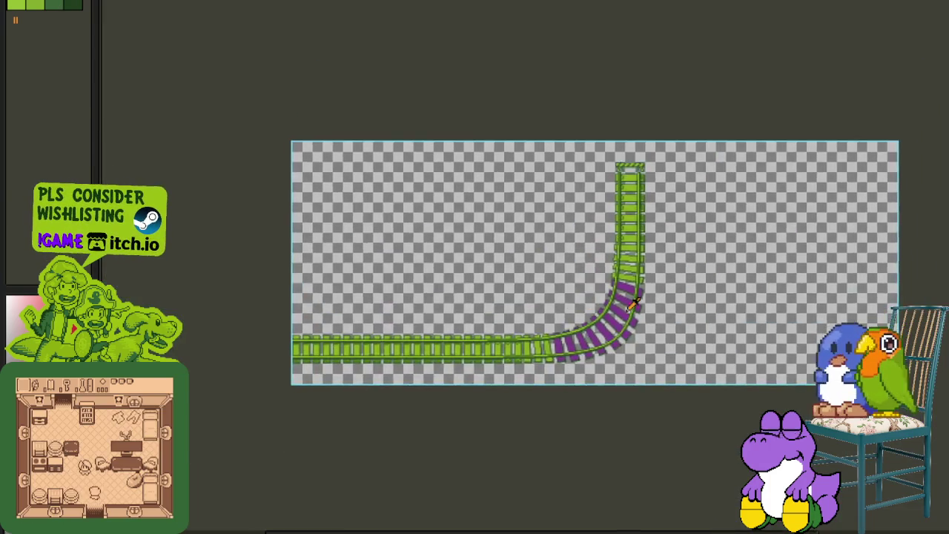
scroll(721, 297, up, 4)
drag(720, 296, 671, 297)
scroll(583, 155, up, 1)
alt+click(530, 257)
key(shift+r)
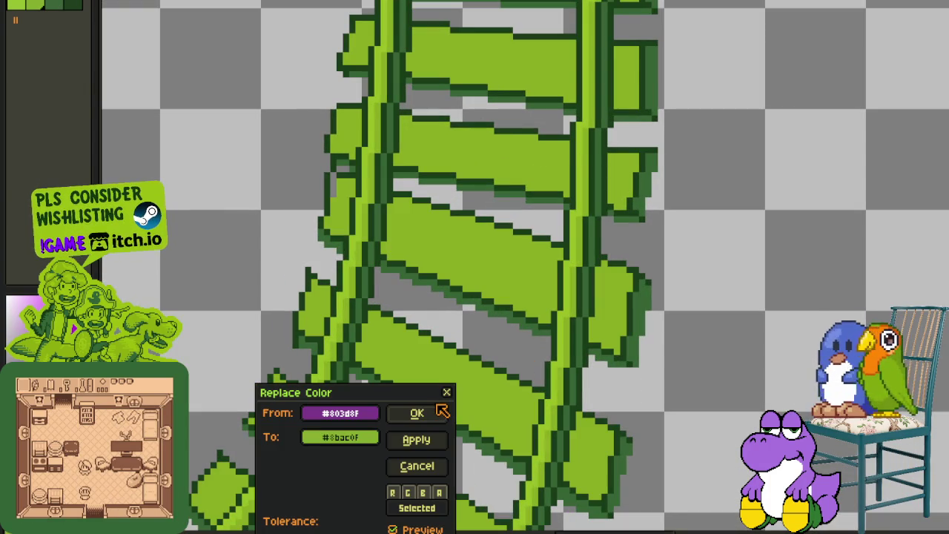
click(436, 408)
- Select small patches on the curve and fit the whole sprite to screen to check it
scroll(665, 304, up, 2)
scroll(520, 215, up, 2)
drag(540, 180, 504, 217)
key(ctrl+0)
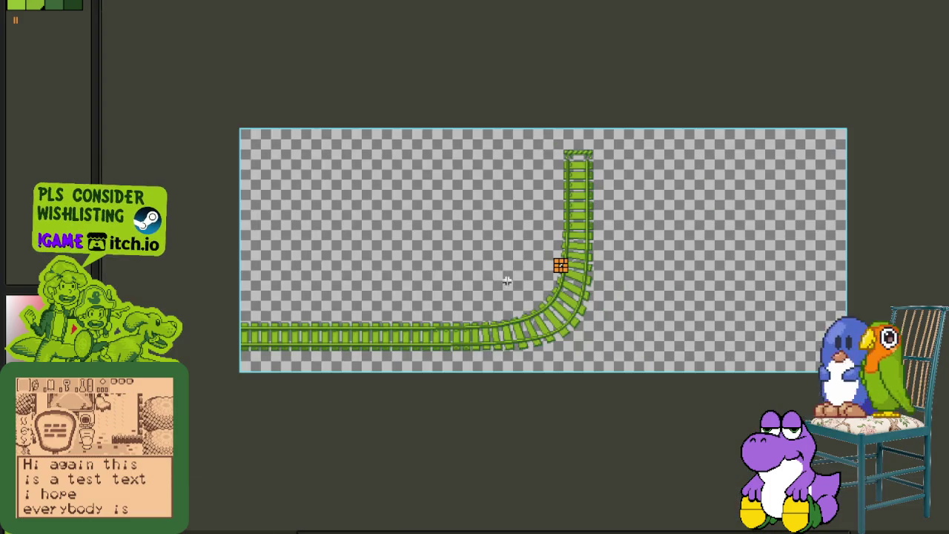
scroll(546, 248, up, 3)
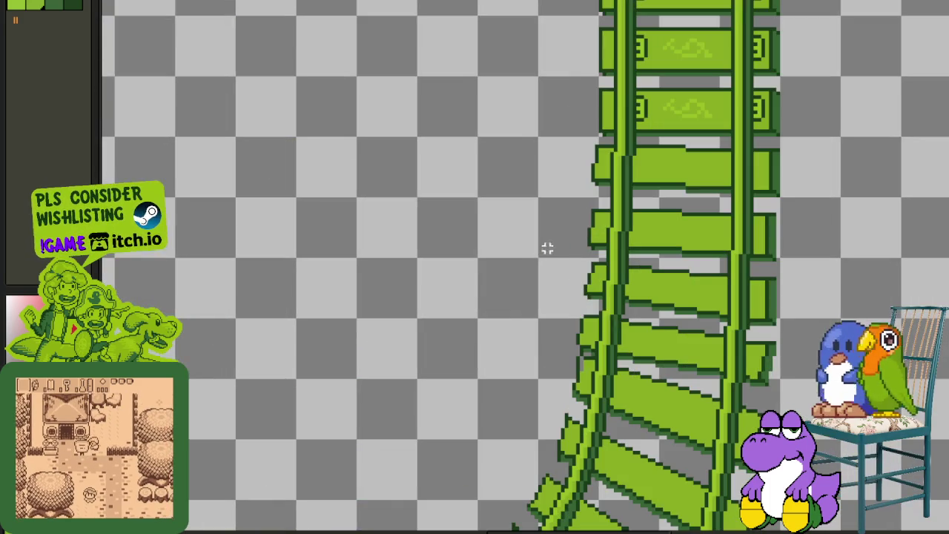
scroll(532, 282, up, 1)
scroll(581, 297, up, 2)
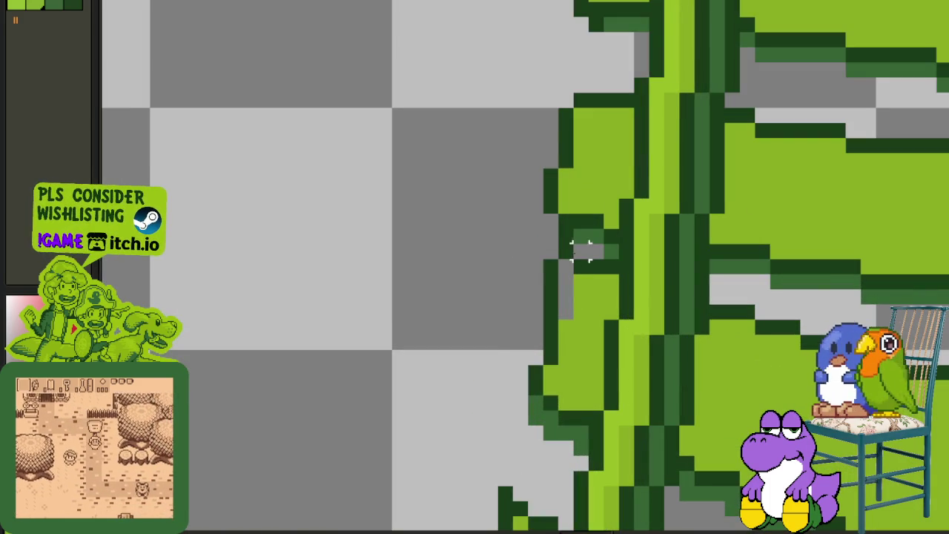
drag(564, 218, 605, 261)
scroll(583, 259, down, 3)
scroll(601, 208, down, 2)
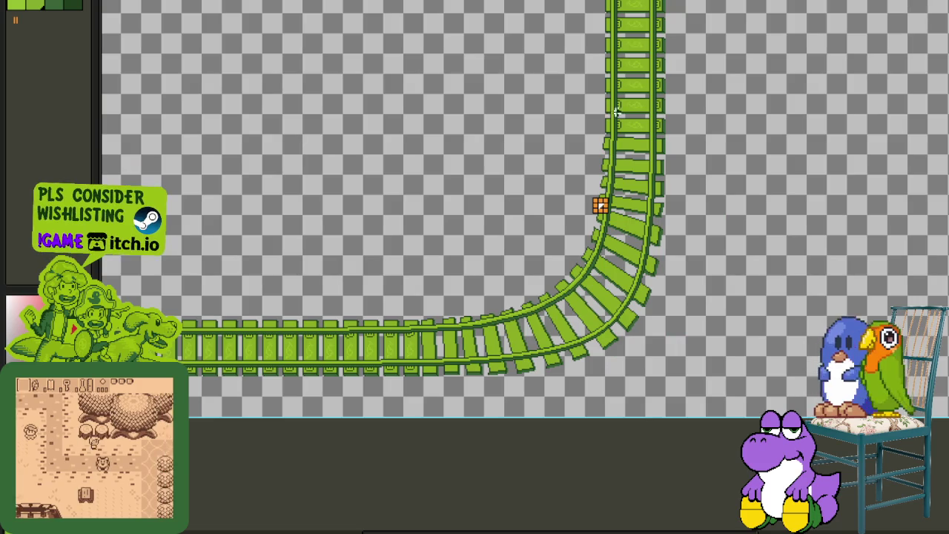
scroll(638, 141, up, 3)
scroll(616, 443, up, 3)
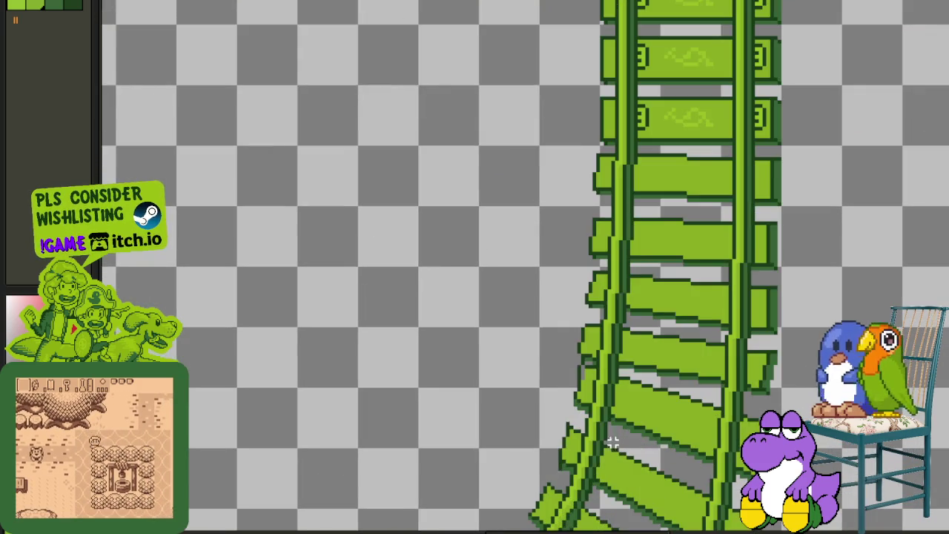
- Touch up the curve's tie end pixels using sampled green and grey
scroll(616, 438, up, 1)
scroll(612, 386, up, 2)
scroll(607, 337, up, 2)
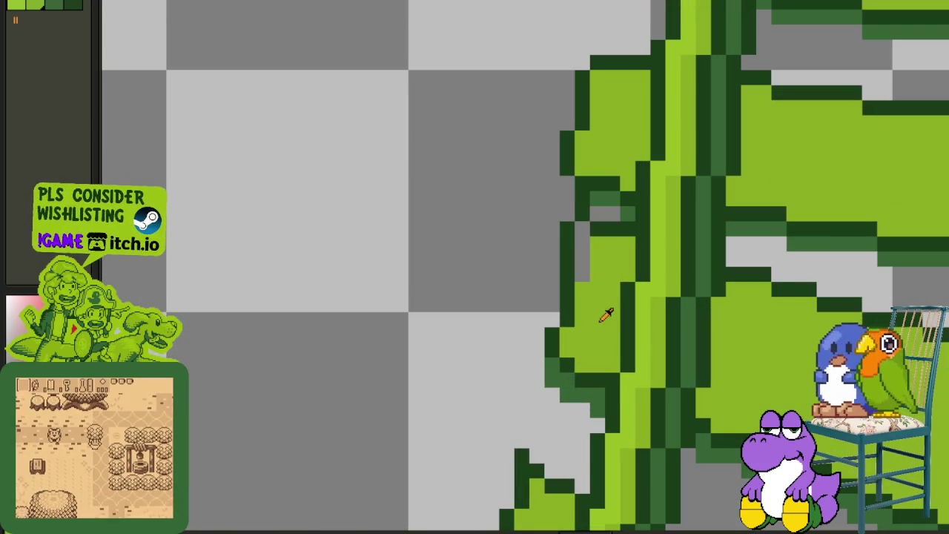
click(602, 320)
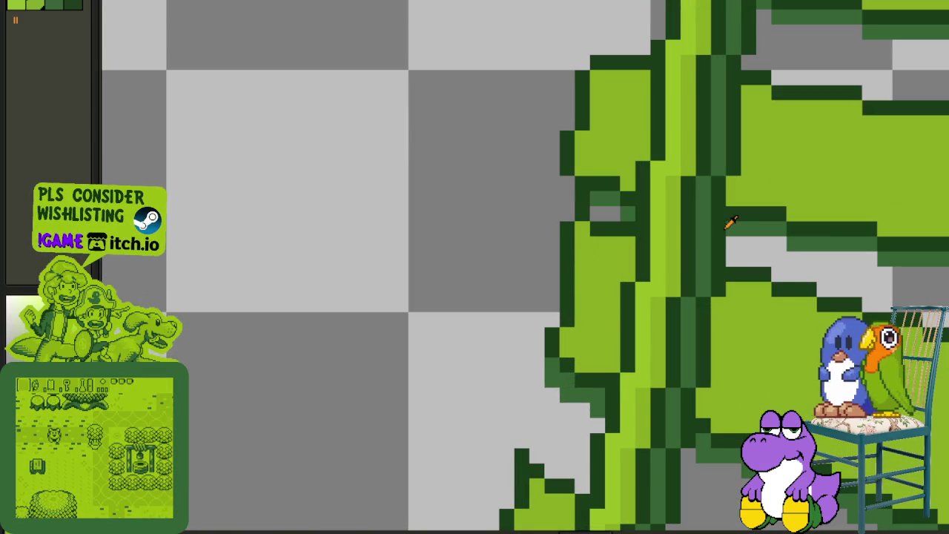
click(629, 227)
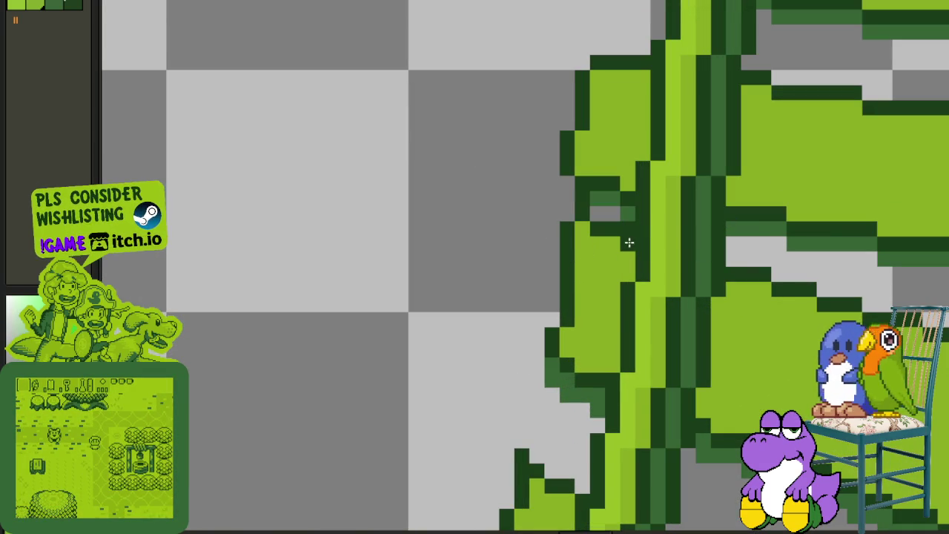
click(606, 219)
click(631, 227)
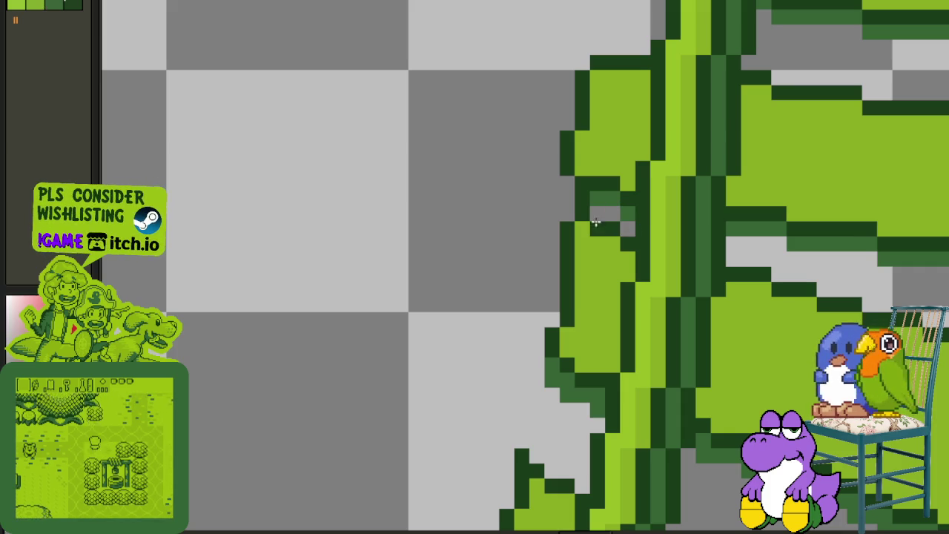
click(612, 228)
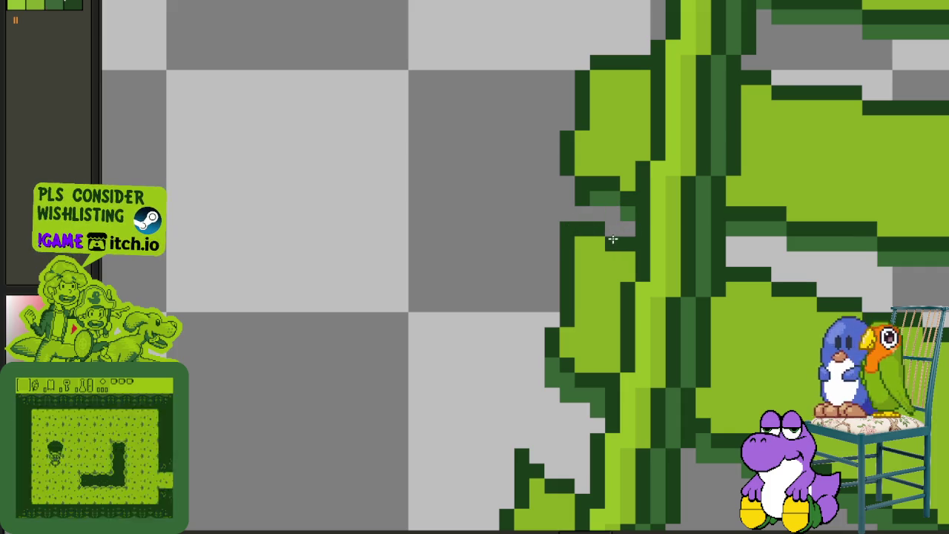
- Draw a dark-green outline down the tie's left edge
scroll(566, 231, down, 4)
scroll(558, 255, up, 2)
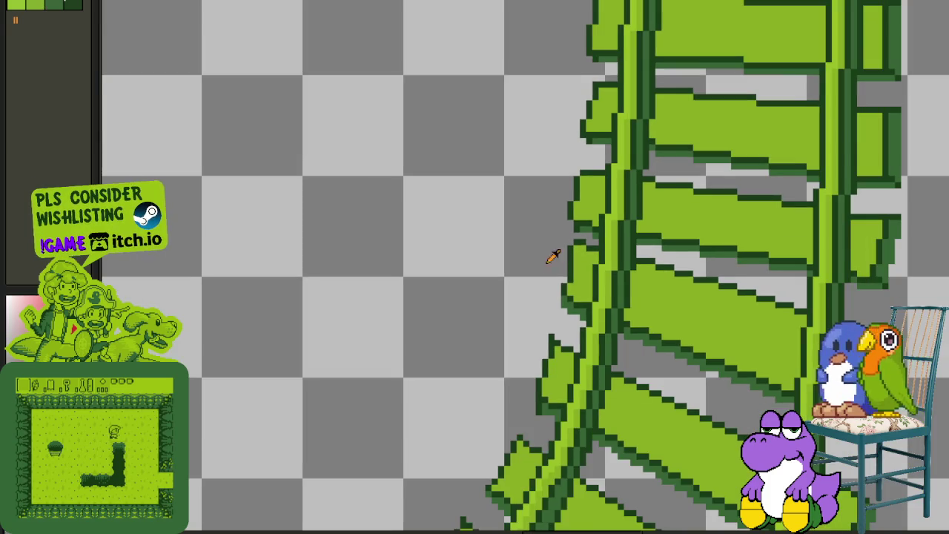
scroll(556, 268, up, 2)
click(572, 270)
scroll(572, 269, up, 1)
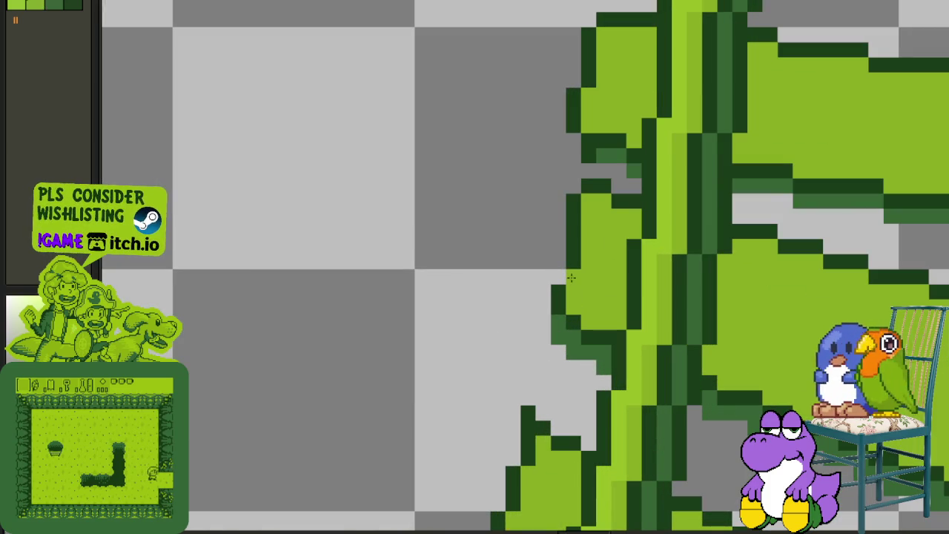
drag(558, 259, 554, 317)
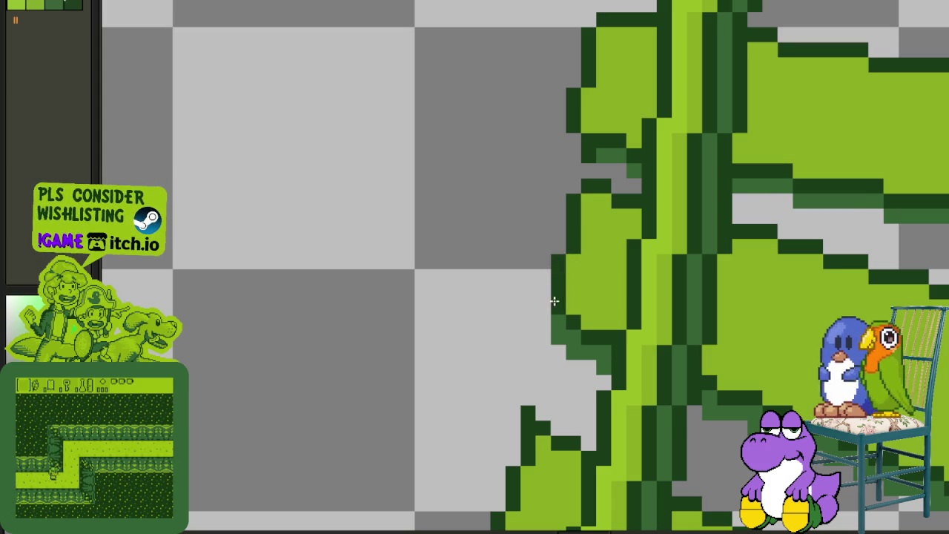
- Zoom out to check the all-green track and save the sprite with Ctrl+S
scroll(551, 339, down, 3)
scroll(514, 322, down, 2)
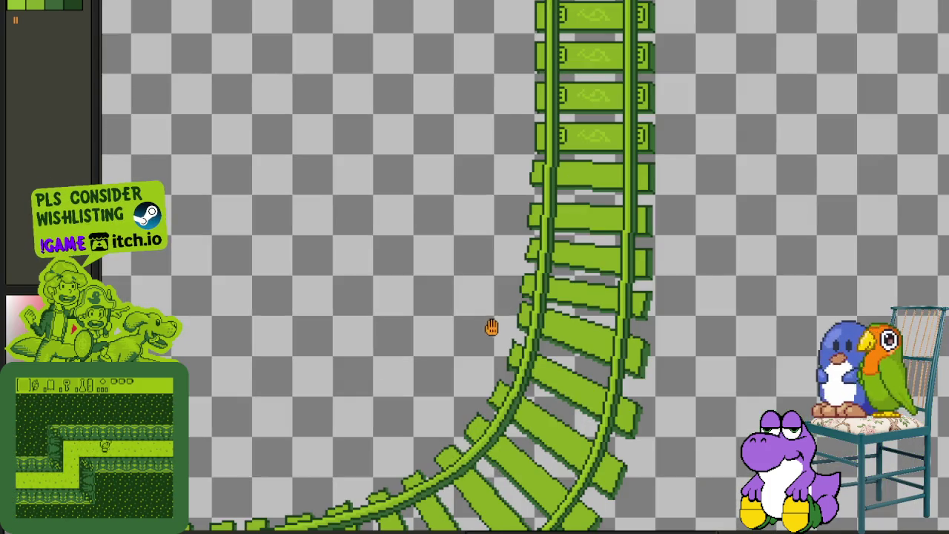
scroll(512, 330, up, 2)
scroll(527, 339, up, 1)
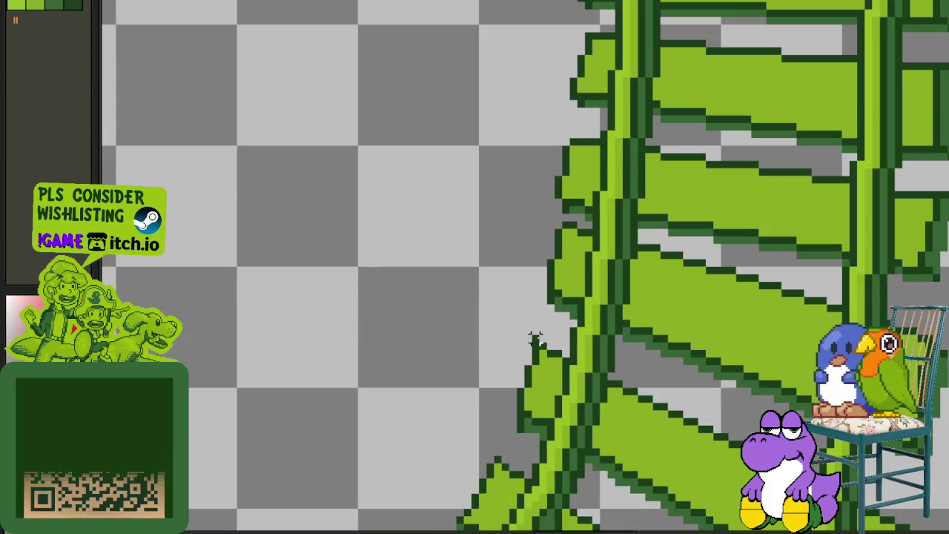
scroll(523, 338, down, 1)
scroll(511, 334, down, 1)
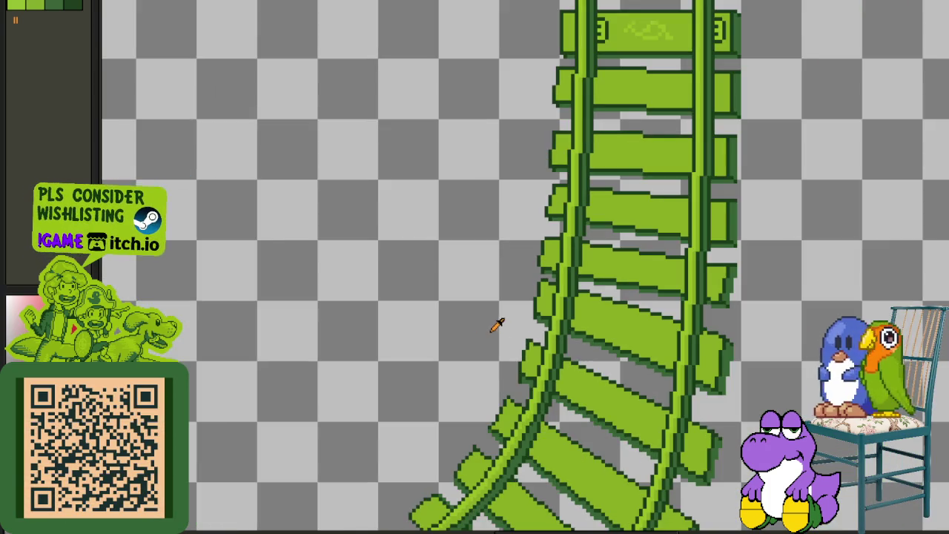
scroll(500, 324, down, 1)
scroll(405, 353, down, 1)
key(ctrl+s)
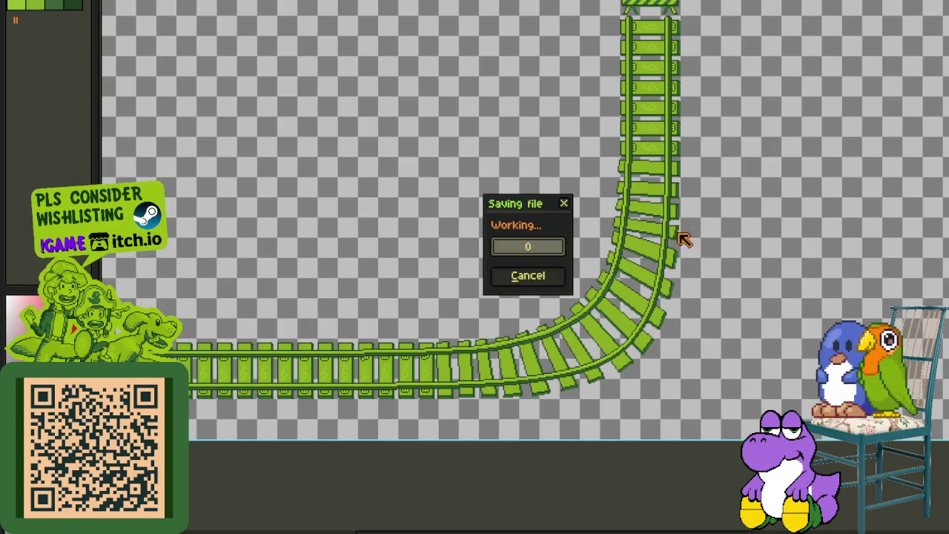
- Add a new empty layer for the brackets, hide the timeline, and zoom in on the ties
scroll(690, 239, up, 2)
key(Tab)
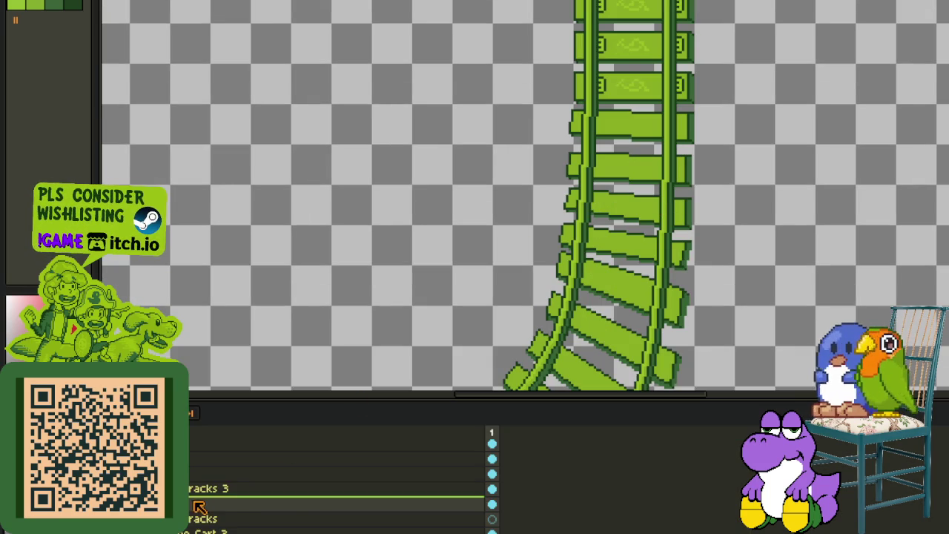
right_click(194, 505)
click(333, 459)
key(Tab)
scroll(704, 121, down, 1)
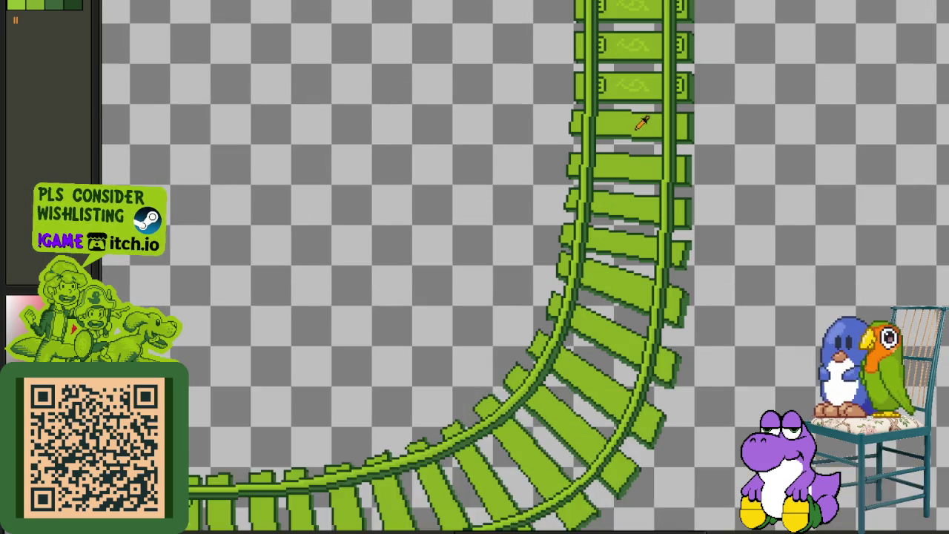
scroll(704, 121, up, 3)
scroll(706, 255, up, 1)
scroll(715, 251, up, 2)
scroll(714, 251, up, 1)
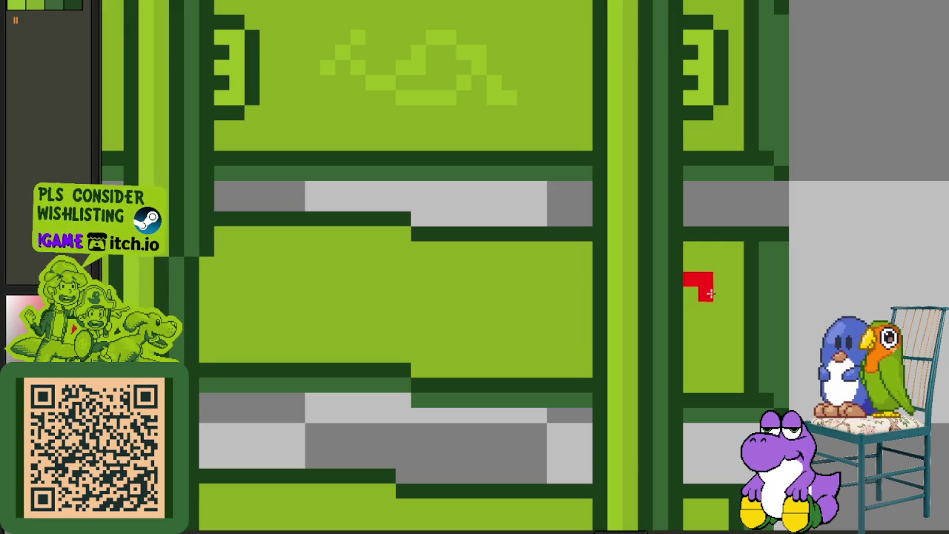
- Draw red brackets on the right and left ends of the first slanted tie
mouse_move(715, 297)
mouse_down()
mouse_move(705, 354)
mouse_move(691, 336)
mouse_move(705, 369)
mouse_up()
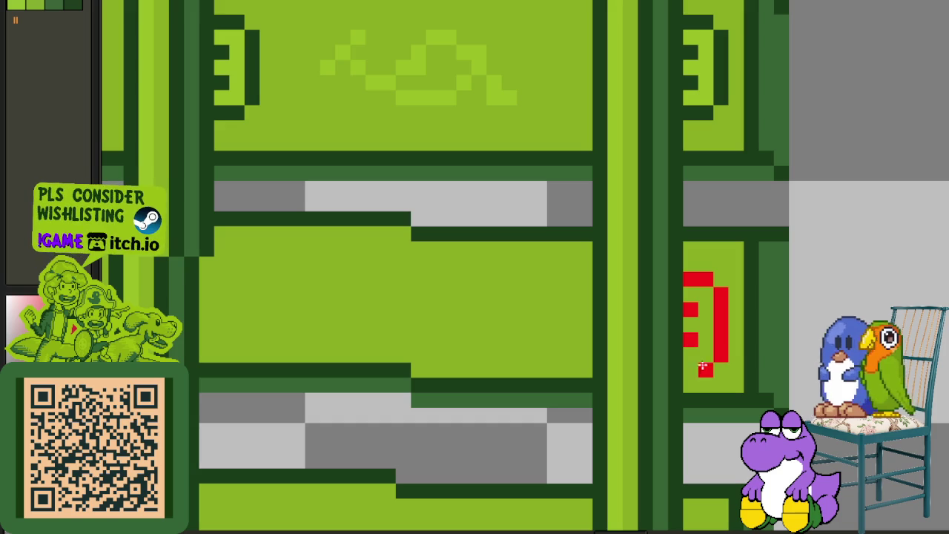
scroll(691, 367, down, 3)
scroll(485, 322, up, 3)
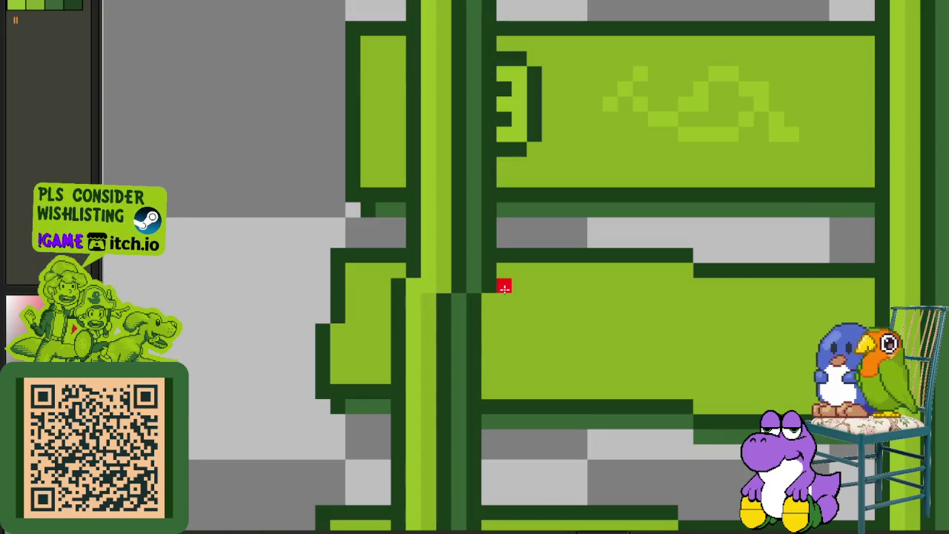
drag(519, 300, 504, 351)
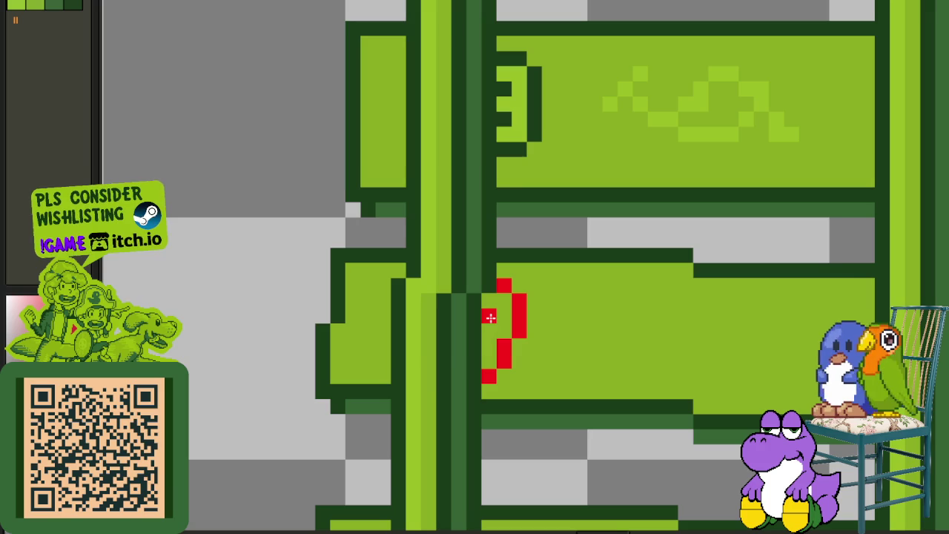
scroll(504, 349, down, 2)
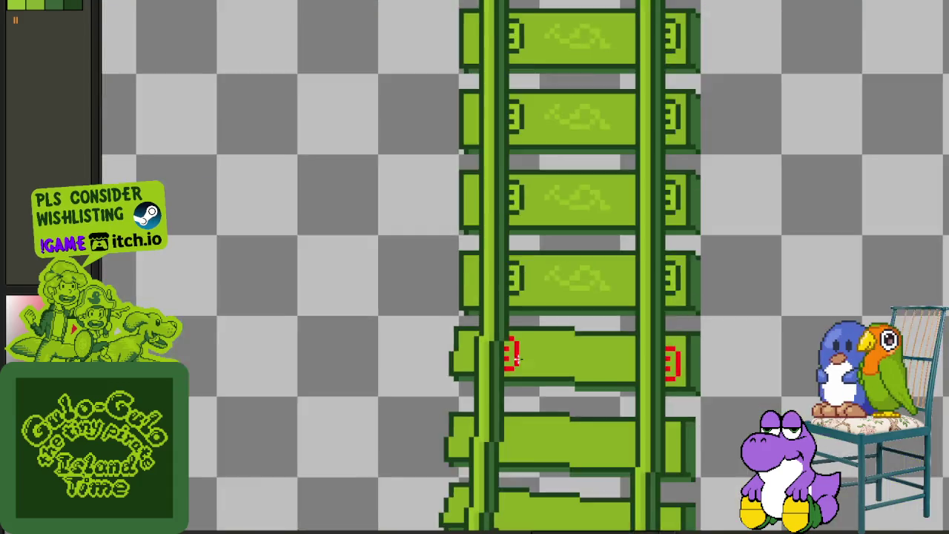
scroll(531, 376, down, 1)
- Draw a red bracket on the next tie's left end and refine its pixels
drag(530, 377, 584, 297)
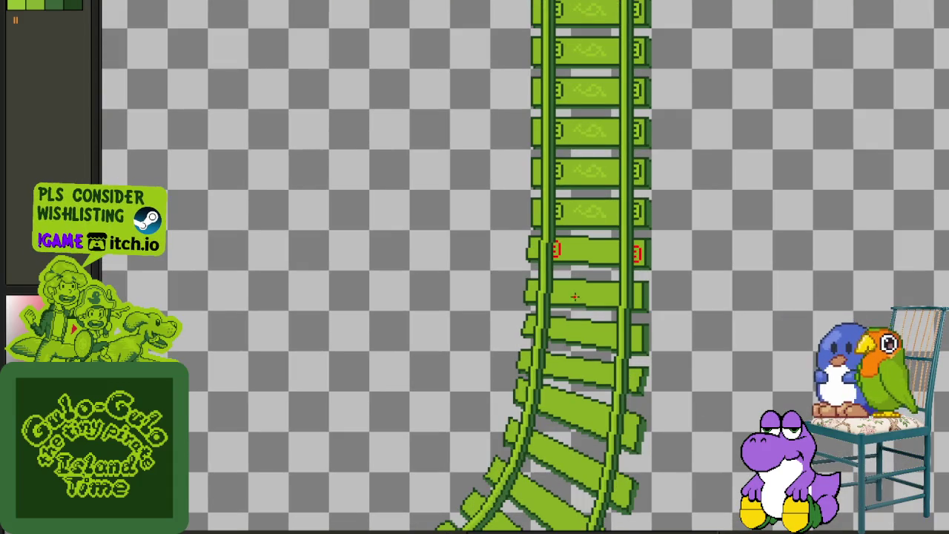
scroll(575, 297, up, 3)
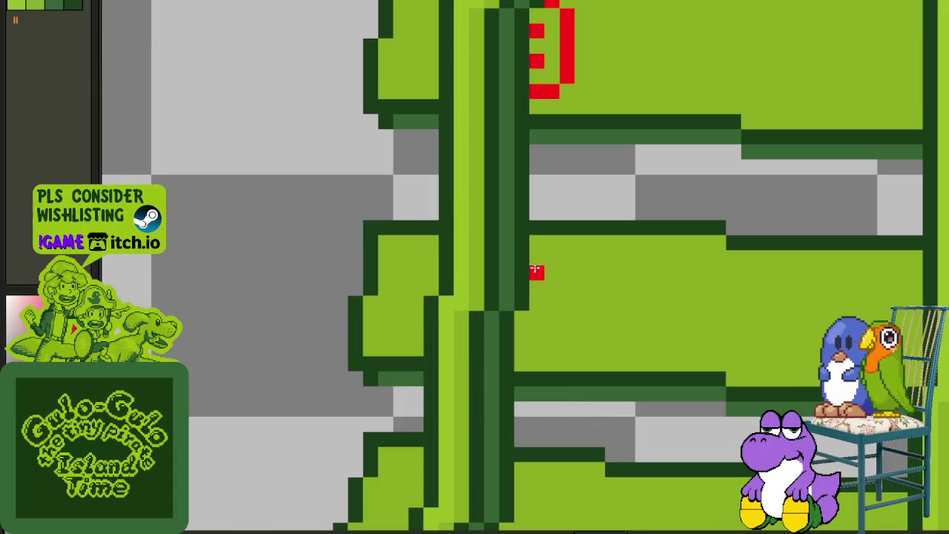
mouse_move(549, 272)
mouse_down()
mouse_move(550, 315)
mouse_move(533, 353)
mouse_up()
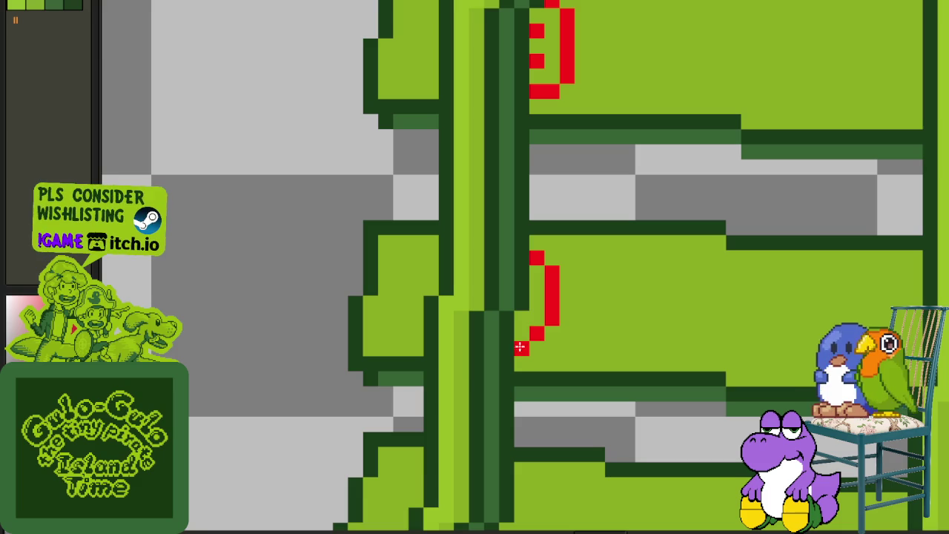
click(554, 276)
click(553, 262)
click(553, 316)
click(566, 319)
click(537, 334)
click(552, 334)
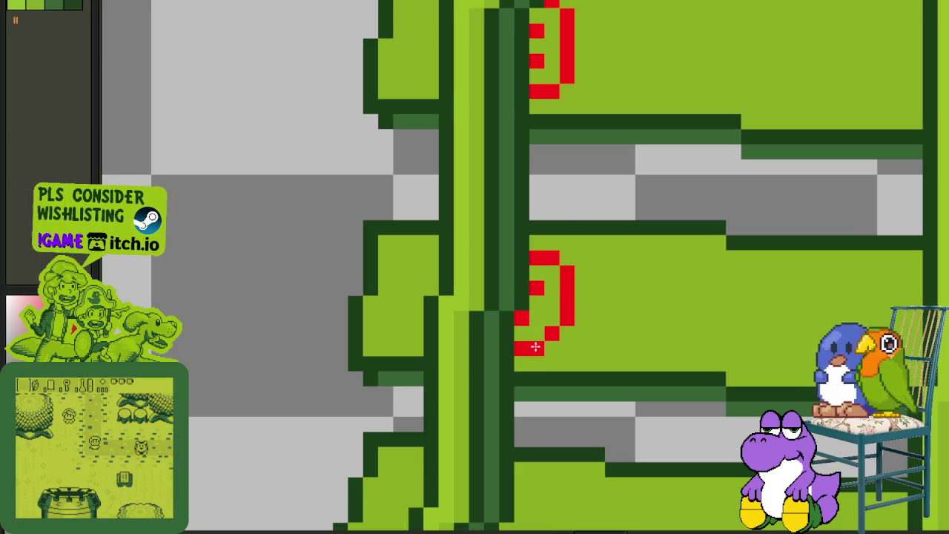
scroll(535, 347, down, 3)
scroll(550, 329, up, 2)
scroll(542, 326, down, 2)
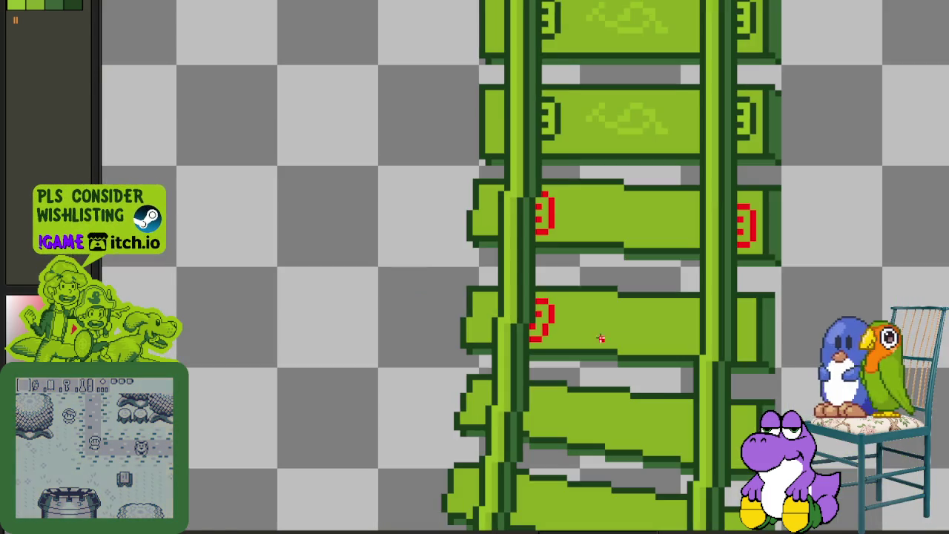
- Paint a red bracket strip on the left end of the next slanted tie
scroll(540, 267, up, 1)
scroll(545, 282, down, 3)
scroll(552, 295, up, 2)
scroll(553, 301, up, 1)
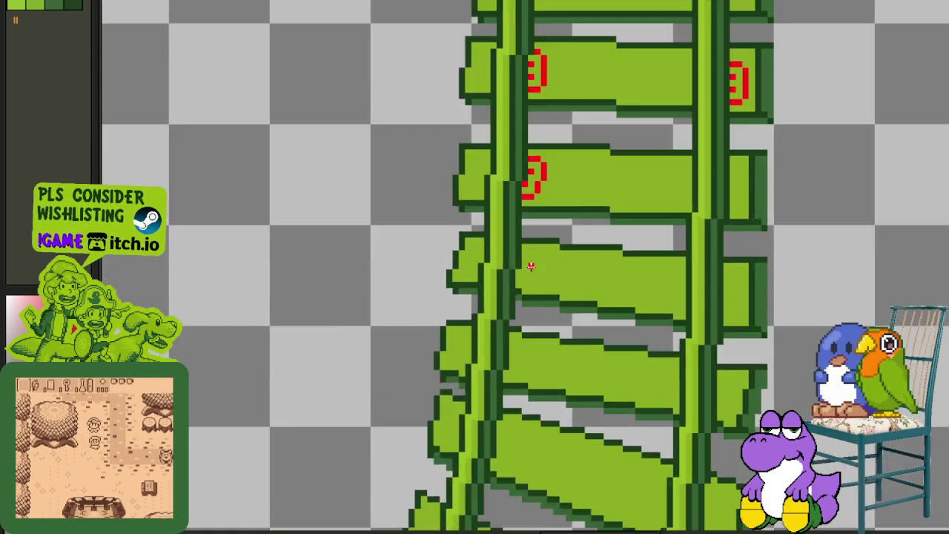
scroll(530, 265, up, 2)
mouse_move(537, 255)
mouse_down()
mouse_move(537, 288)
mouse_move(523, 304)
mouse_up()
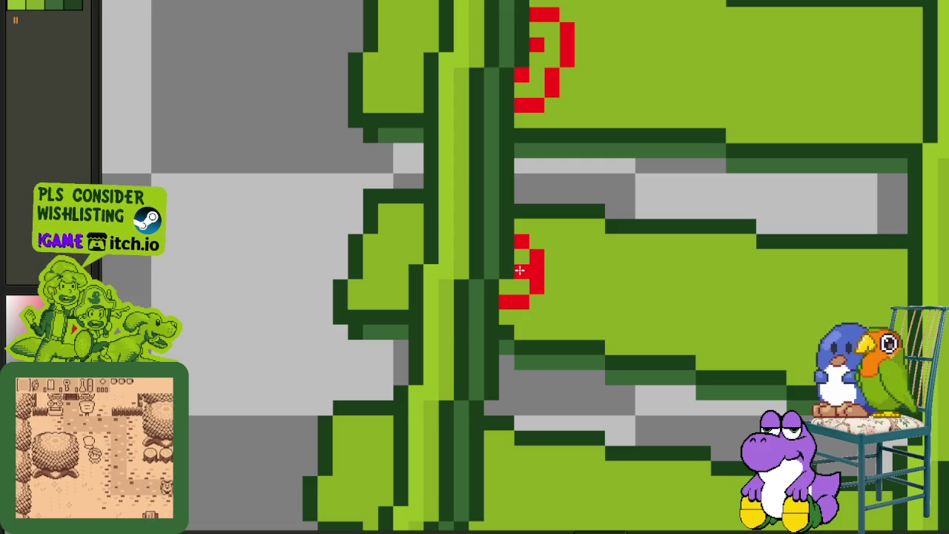
- Draw that tie's right-end red bracket, undoing and repainting misplaced bottom pixels
scroll(520, 271, down, 3)
scroll(678, 282, up, 1)
scroll(636, 287, up, 1)
scroll(641, 230, up, 1)
click(626, 253)
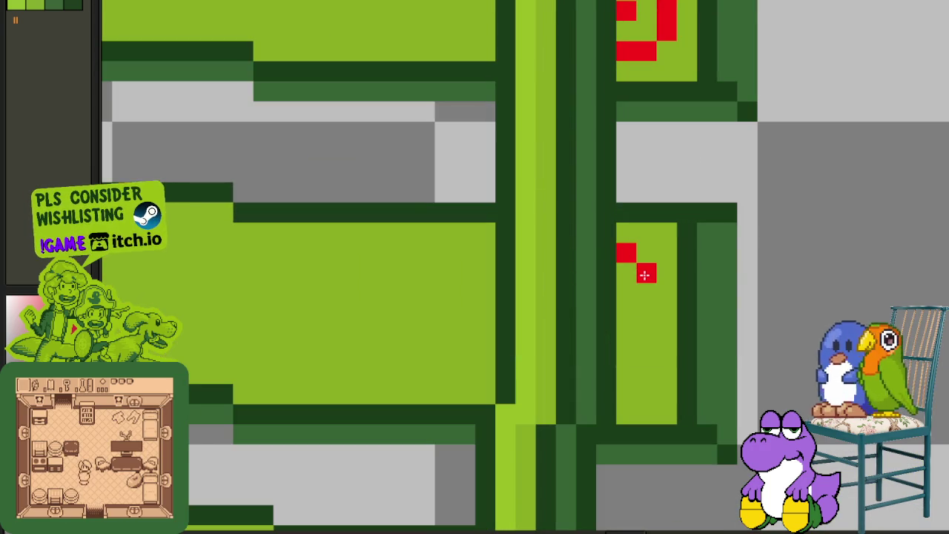
drag(646, 274, 642, 330)
click(626, 293)
click(627, 351)
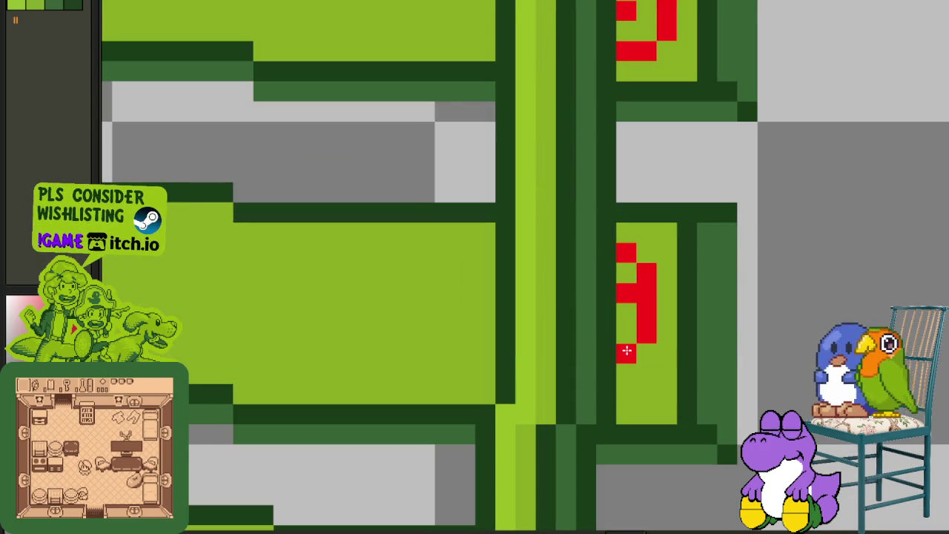
key(ctrl+z)
click(626, 334)
click(642, 349)
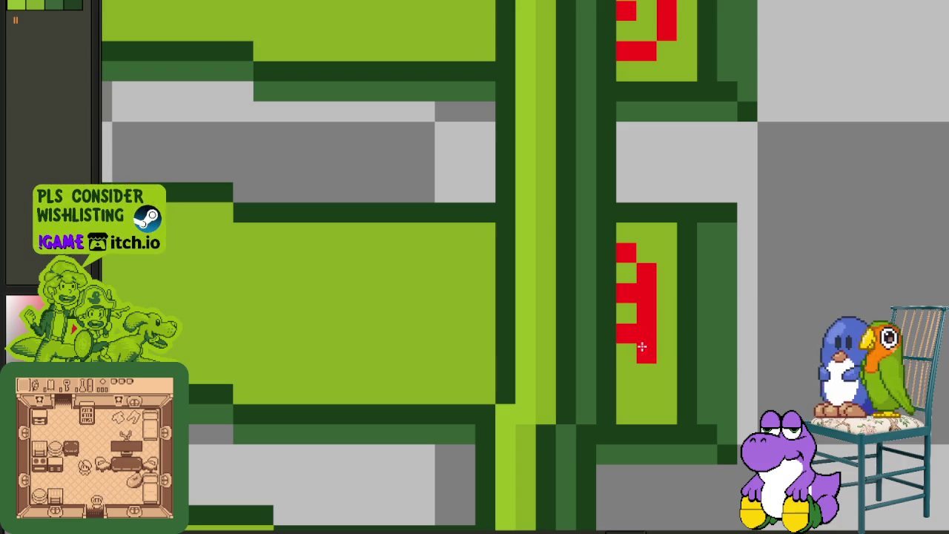
scroll(630, 376, down, 3)
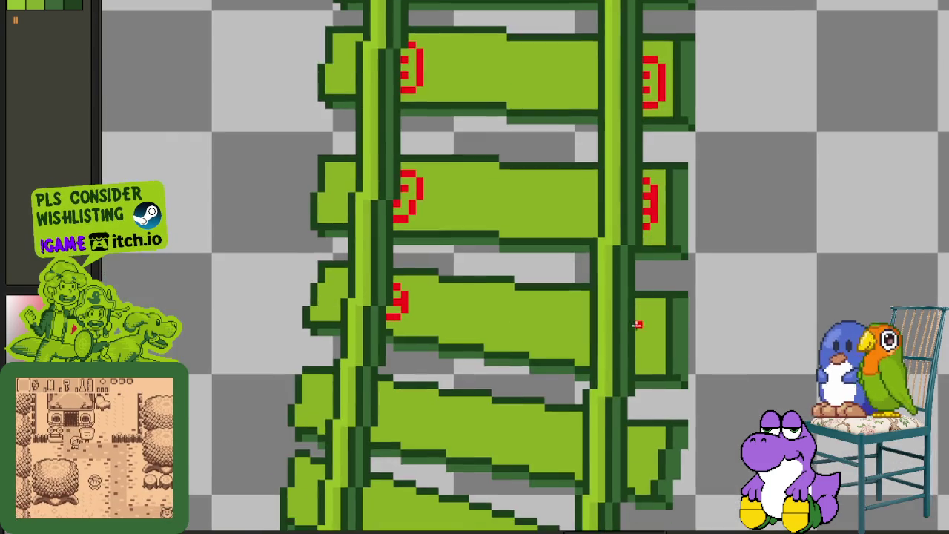
scroll(645, 312, up, 3)
- Start a red bracket on the following tie end, undoing a stray strip and cell
drag(668, 298, 670, 339)
key(ctrl+z)
click(668, 331)
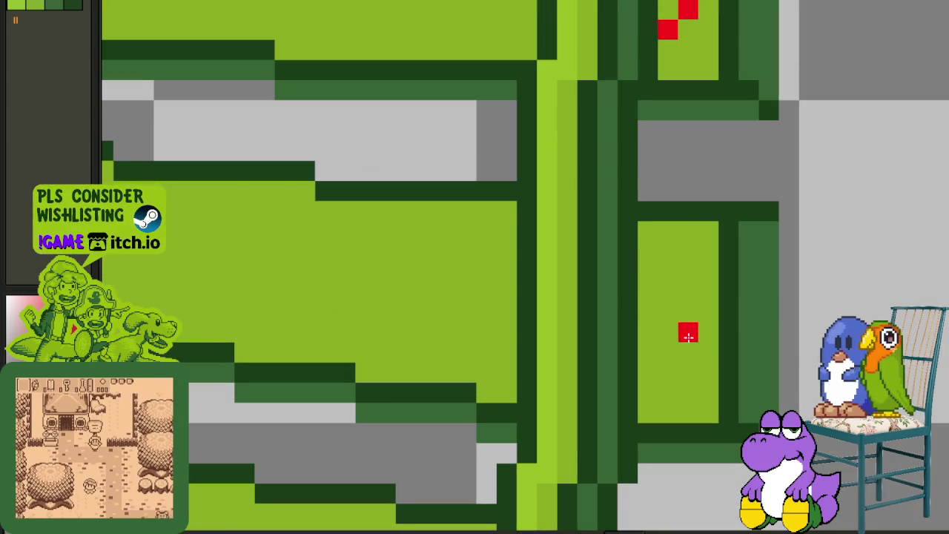
drag(688, 335, 688, 292)
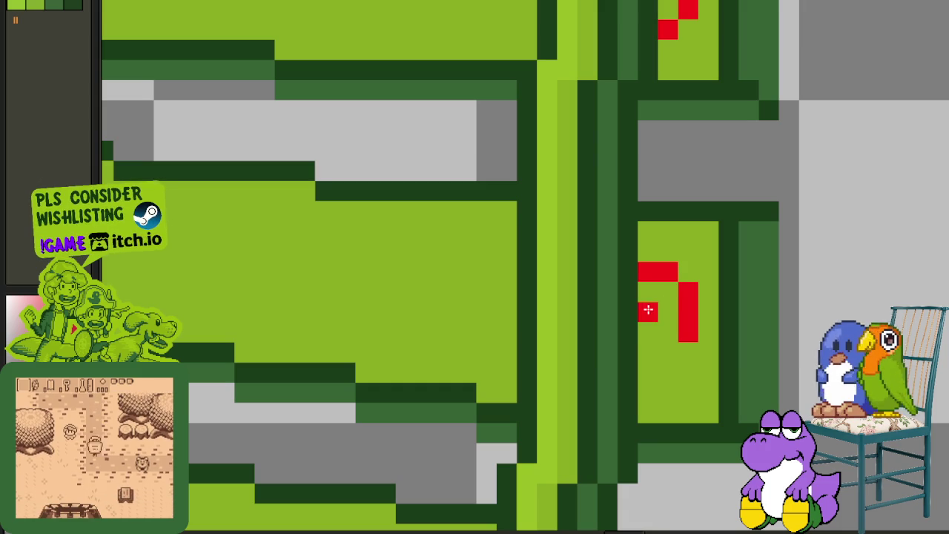
key(ctrl+z)
click(662, 265)
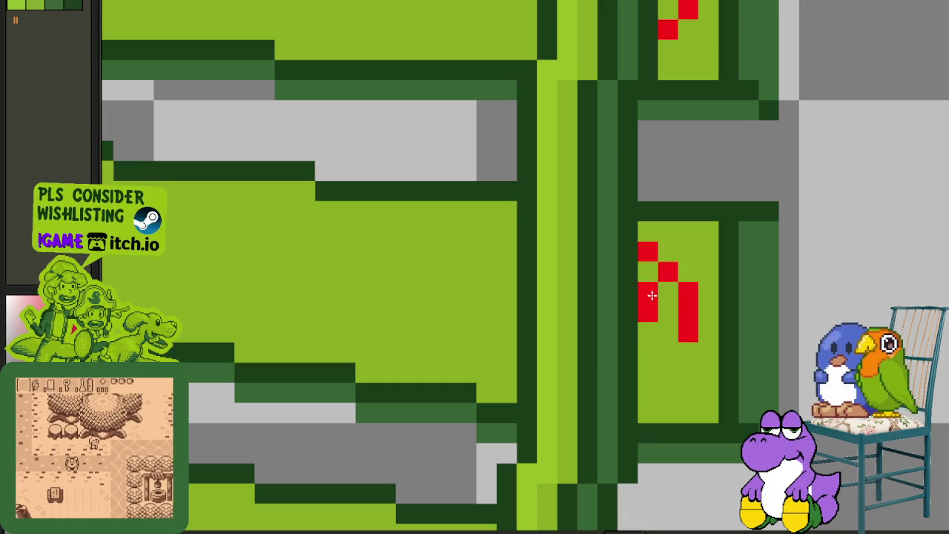
click(648, 353)
click(648, 394)
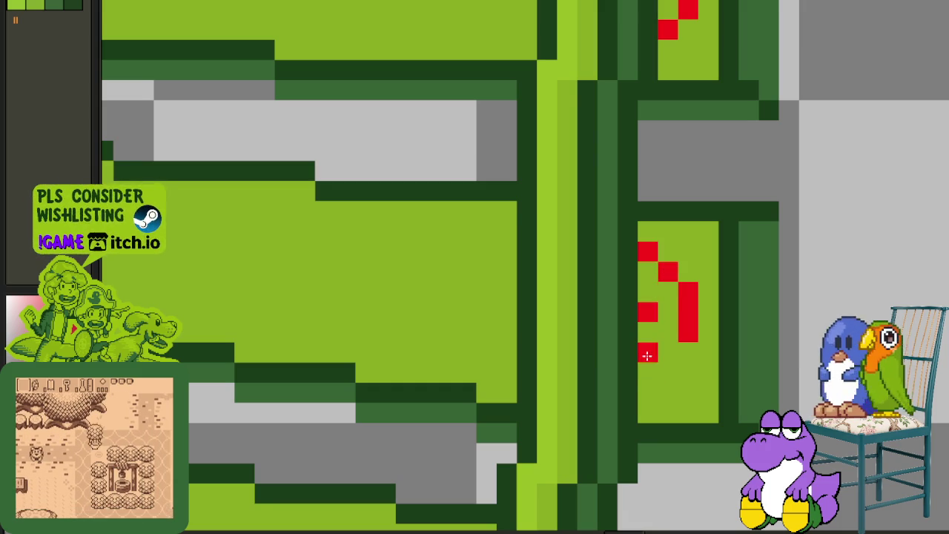
click(666, 377)
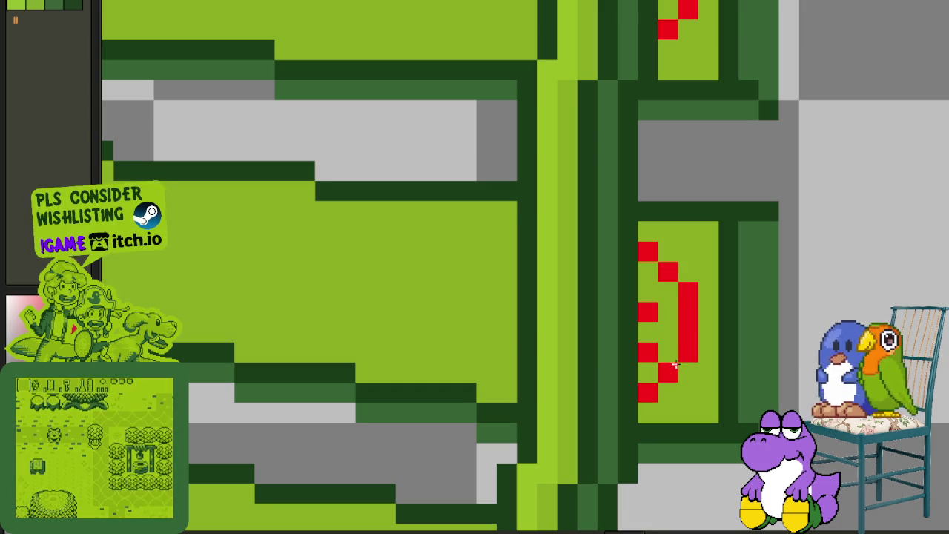
- Complete that bracket by filling its left column and reshaping its top and bottom cells
click(647, 292)
click(648, 332)
click(648, 373)
click(648, 393)
click(668, 271)
click(667, 252)
click(688, 271)
scroll(681, 276, down, 3)
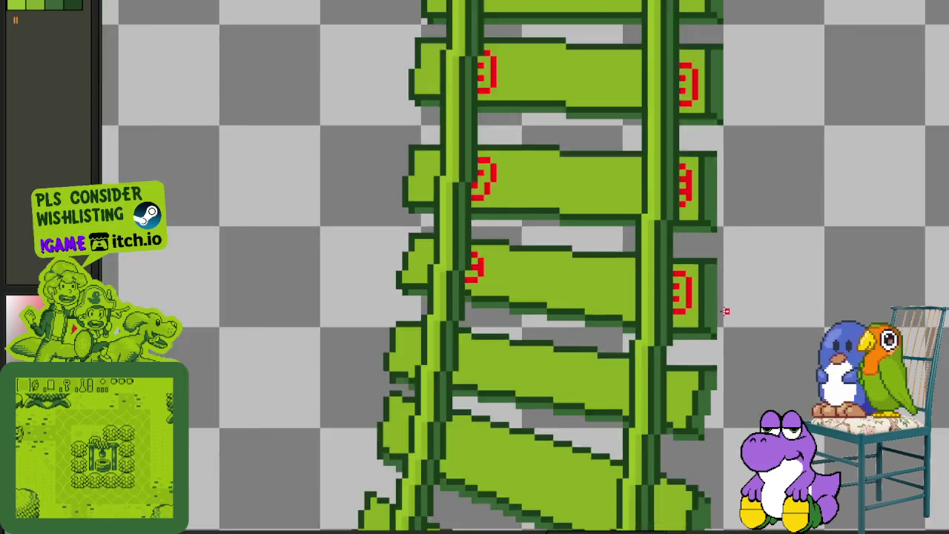
scroll(698, 281, down, 2)
scroll(739, 289, down, 1)
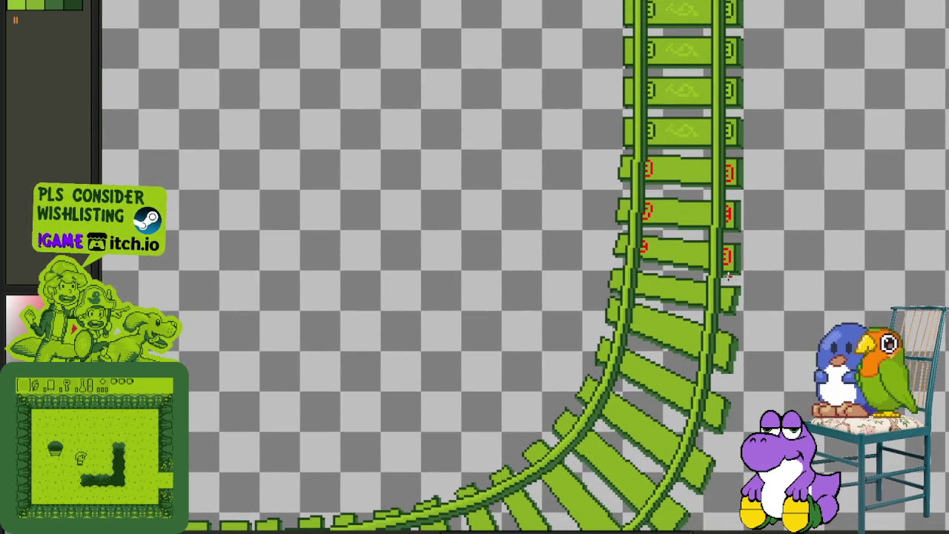
- Draw the red bracket outline on the left end of the next slanted tie
scroll(680, 278, up, 1)
scroll(631, 280, up, 2)
scroll(576, 280, up, 3)
click(586, 295)
click(578, 325)
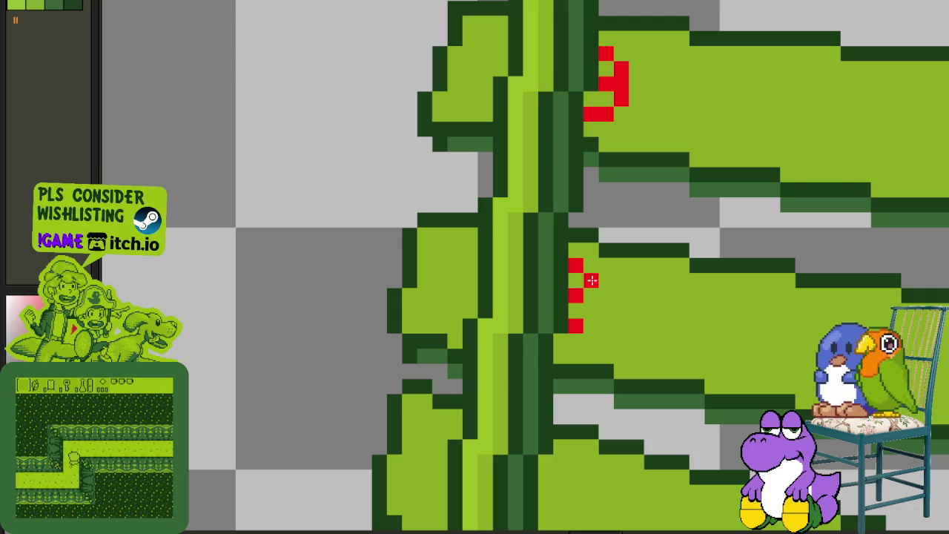
drag(601, 319, 590, 339)
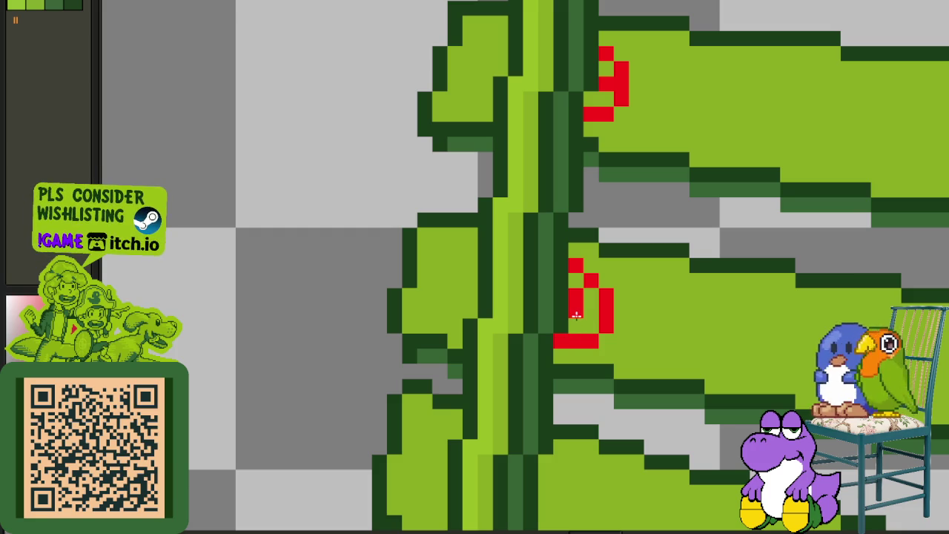
- Place a single red pixel to start the bracket on the tie's right end
click(576, 323)
scroll(576, 324, down, 3)
scroll(596, 319, up, 3)
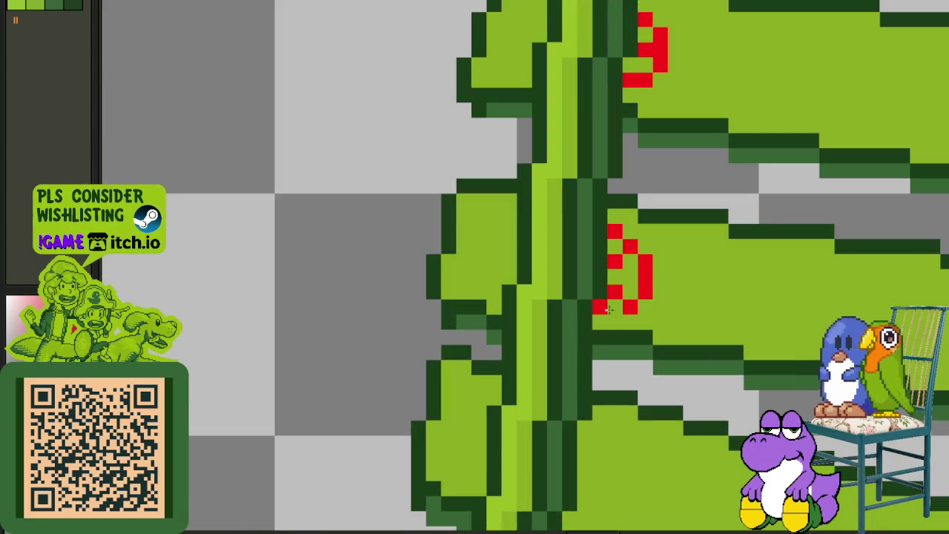
scroll(704, 314, down, 2)
scroll(608, 252, up, 1)
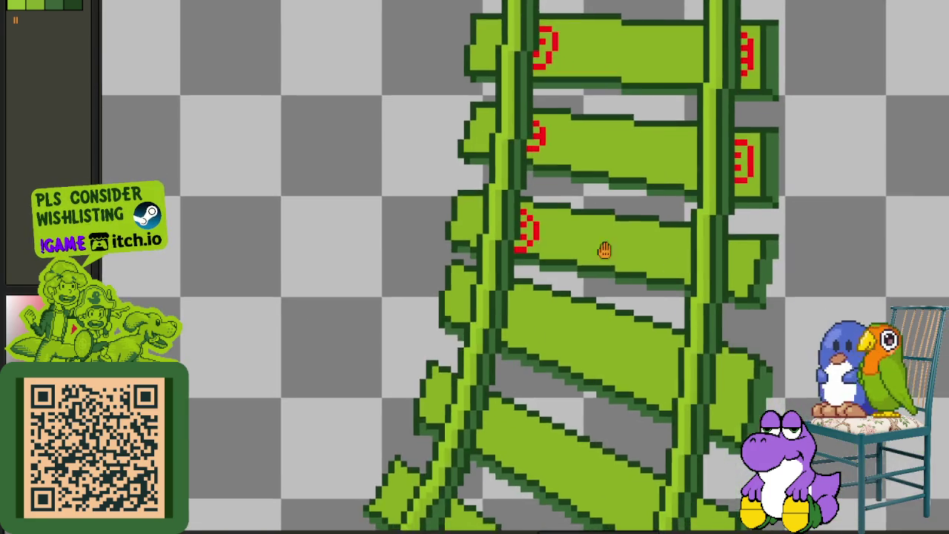
scroll(729, 257, up, 1)
scroll(739, 243, up, 1)
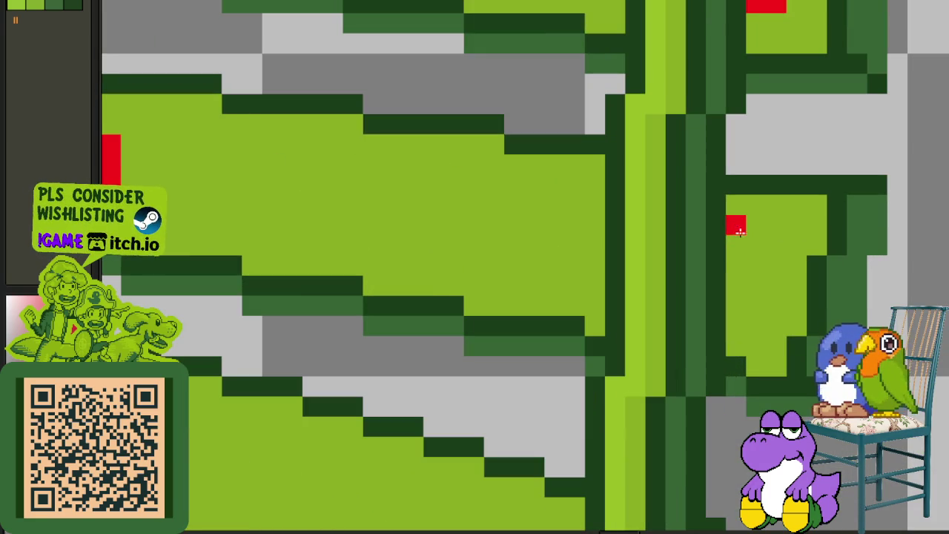
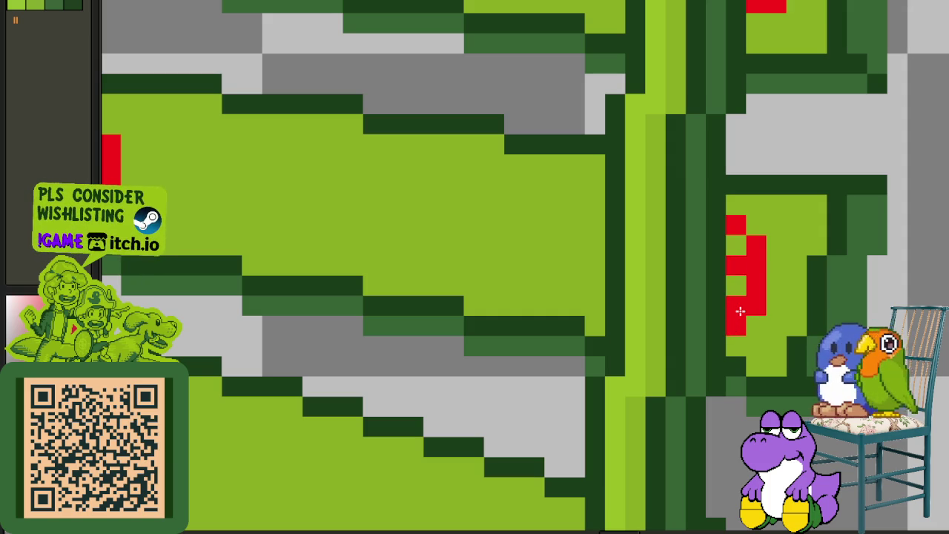
- Bring the curved track section into view and paint a vertical red line on a tie end
scroll(736, 263, down, 4)
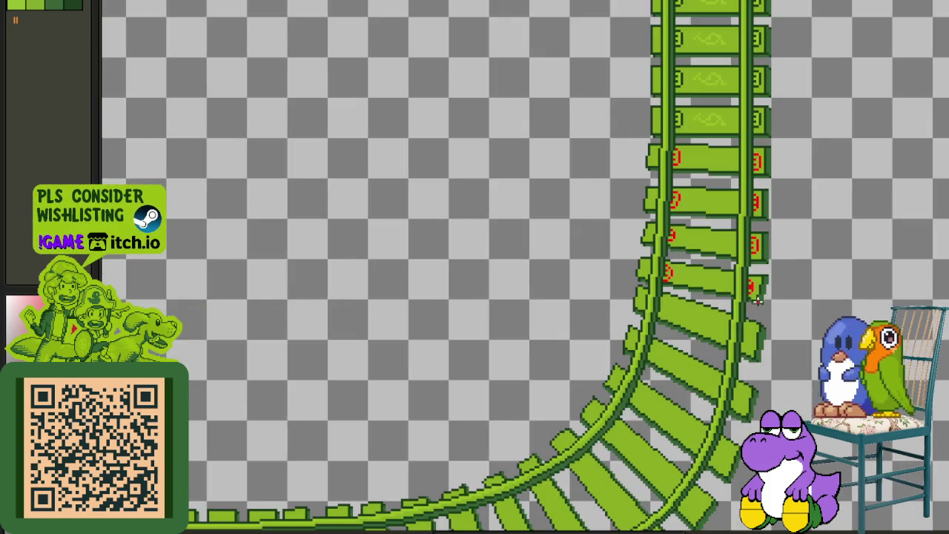
drag(750, 318, 738, 245)
scroll(733, 249, up, 2)
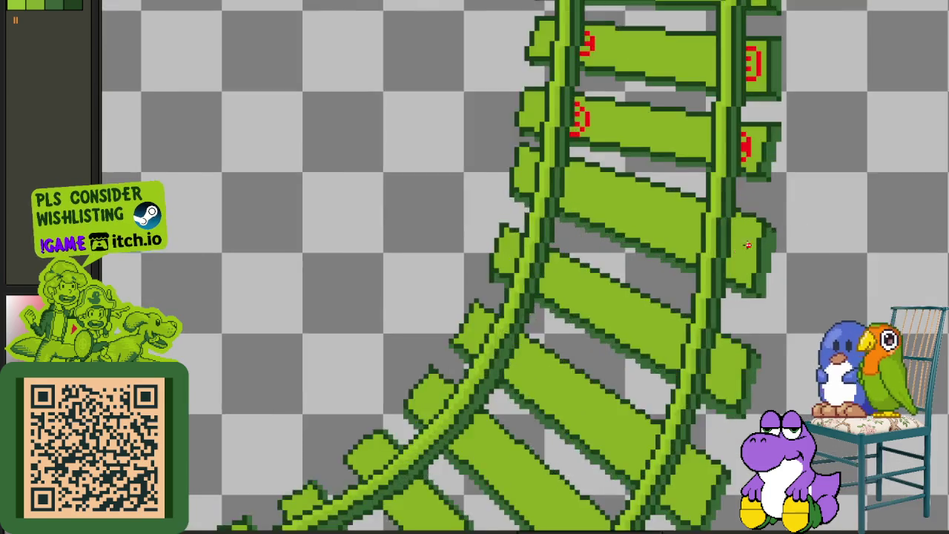
scroll(733, 249, up, 3)
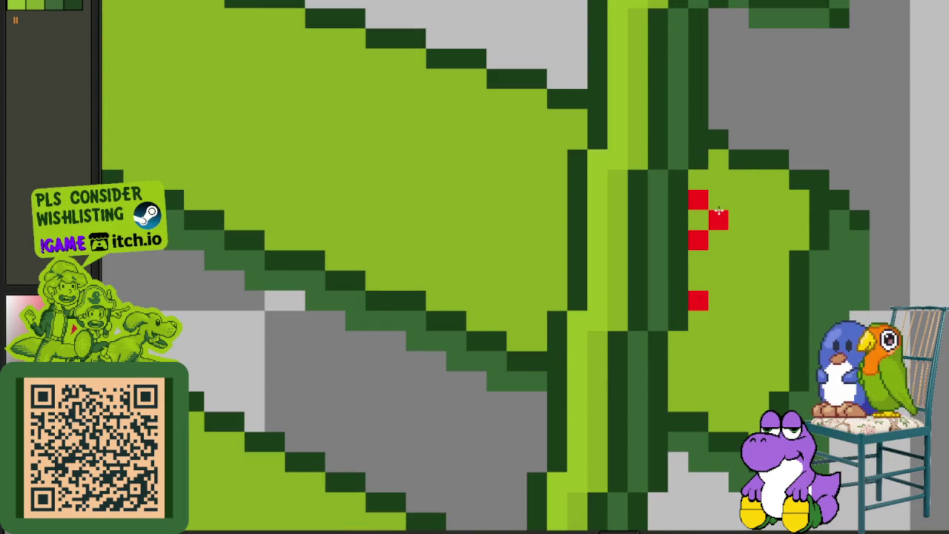
drag(730, 226, 733, 295)
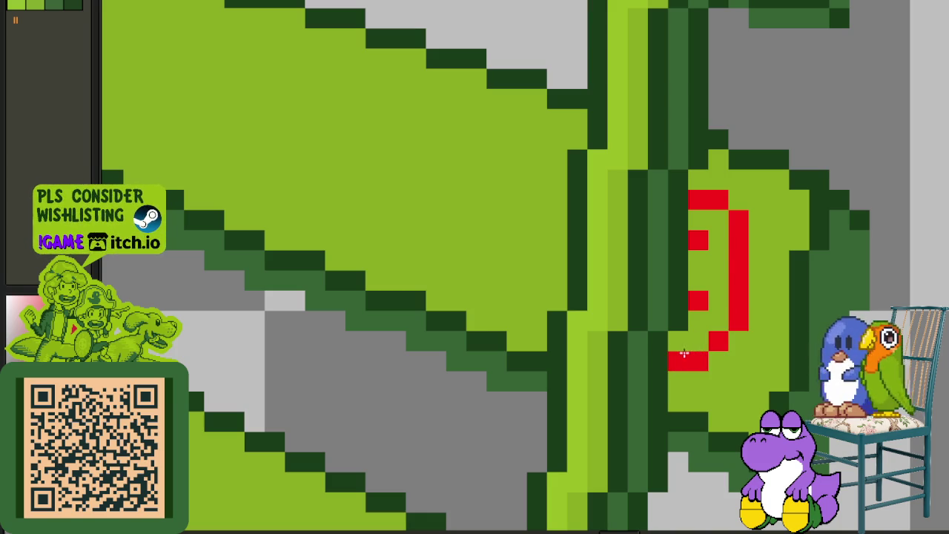
- Zoom in on the next tie and place the first red pixel of its symbol
scroll(720, 248, down, 3)
scroll(553, 218, up, 3)
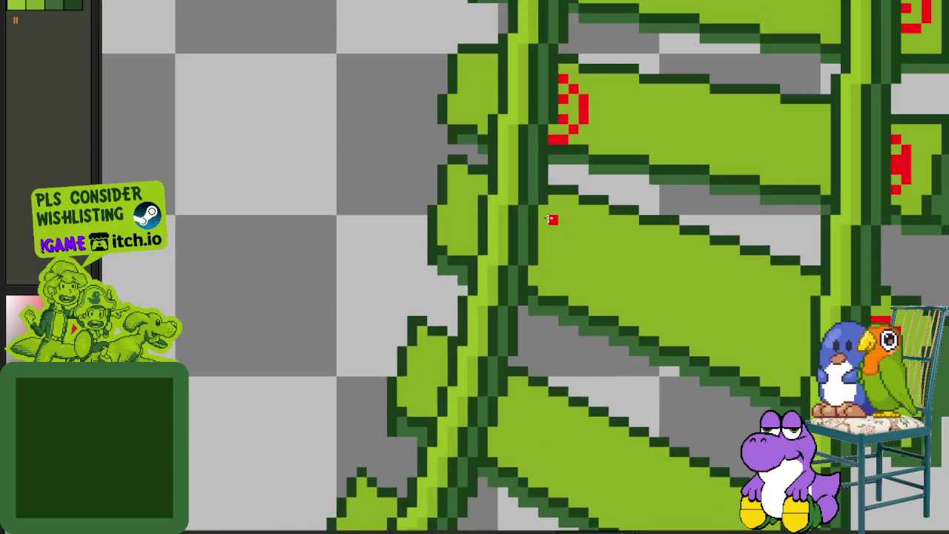
scroll(553, 218, up, 2)
click(540, 221)
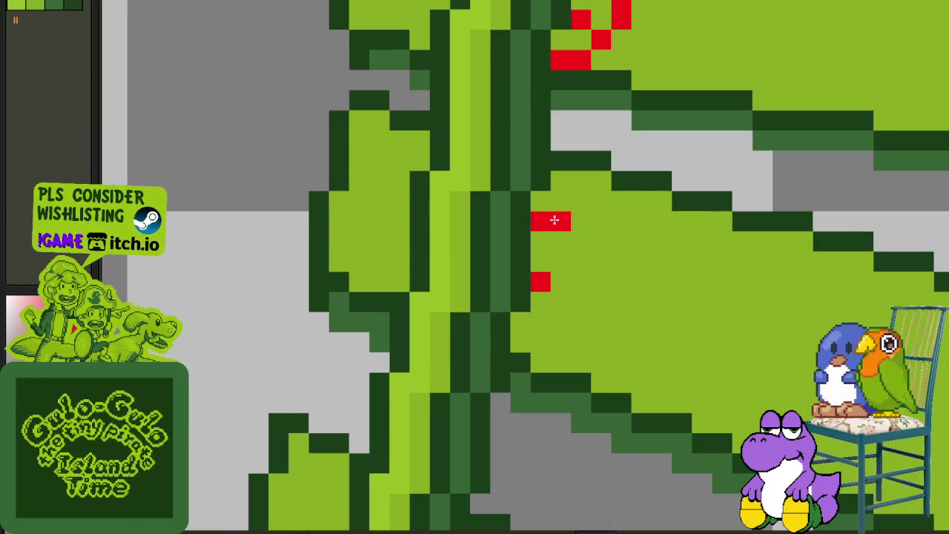
- Paint the red E-shaped mark's vertical stroke and two extra pixels on the tie
drag(574, 246, 579, 285)
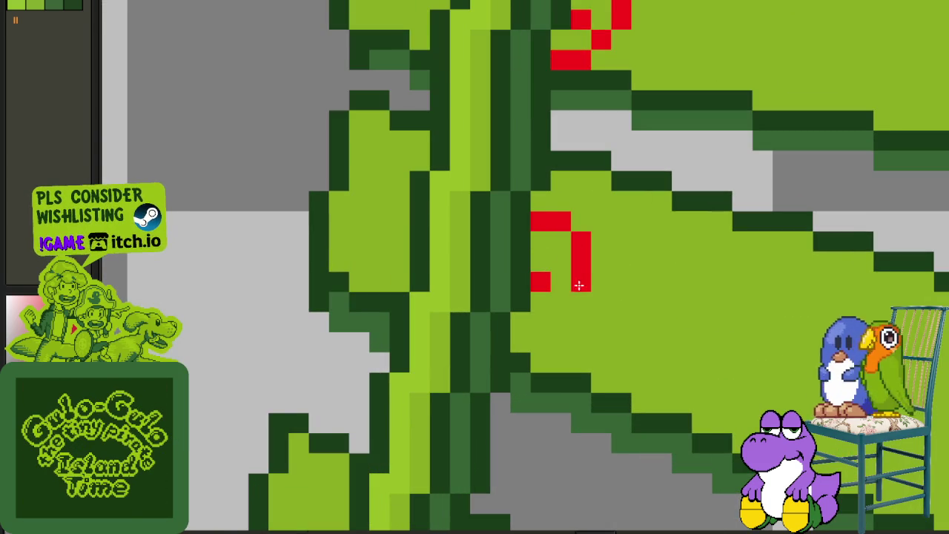
click(541, 262)
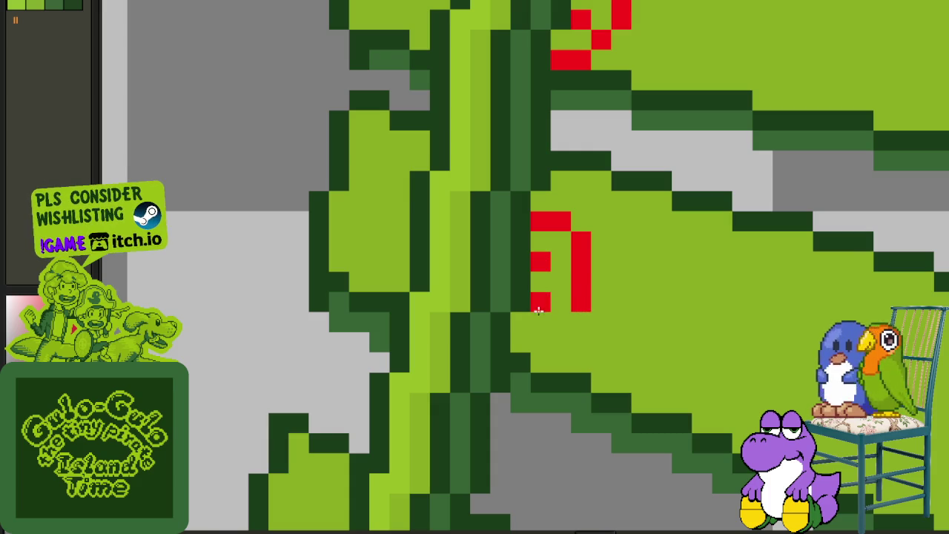
click(523, 339)
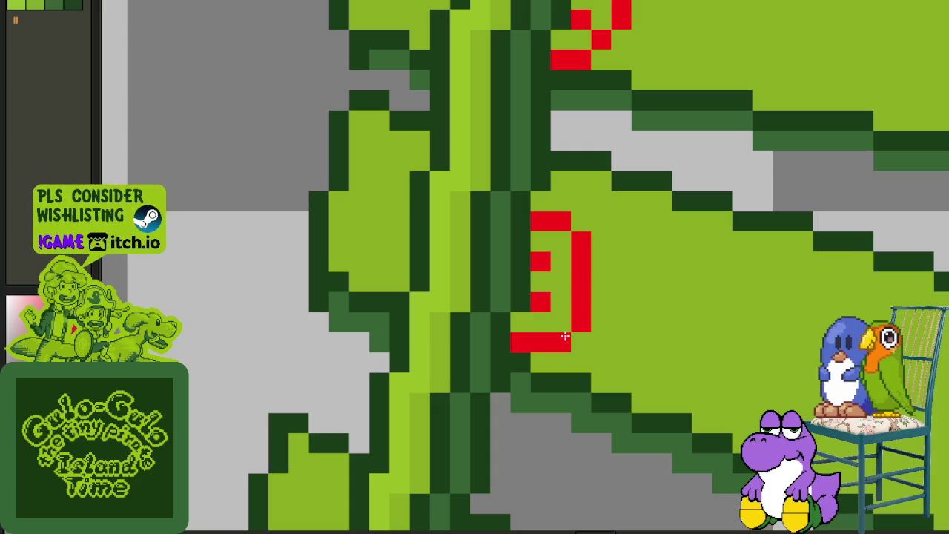
- Select the red E mark, nudge it up one pixel, and zoom out to check
drag(501, 200, 614, 375)
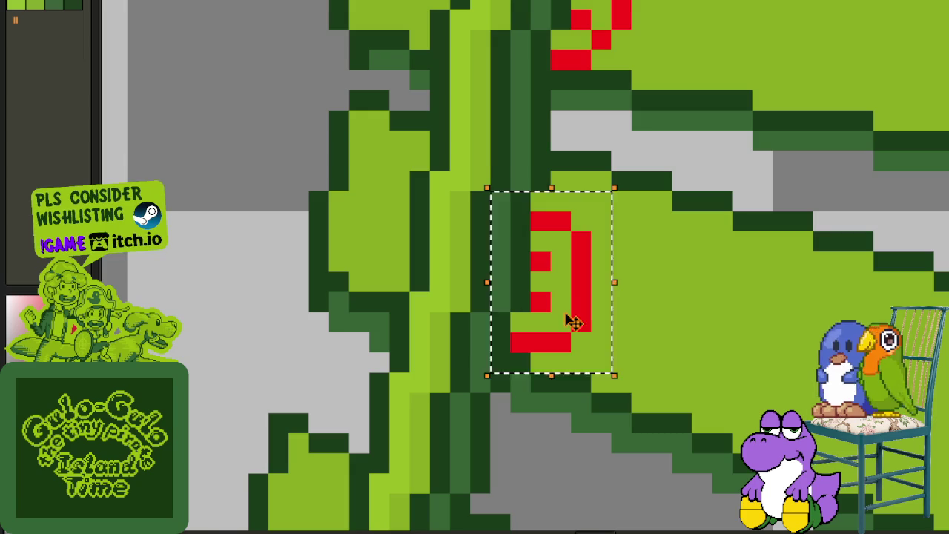
drag(568, 311, 571, 295)
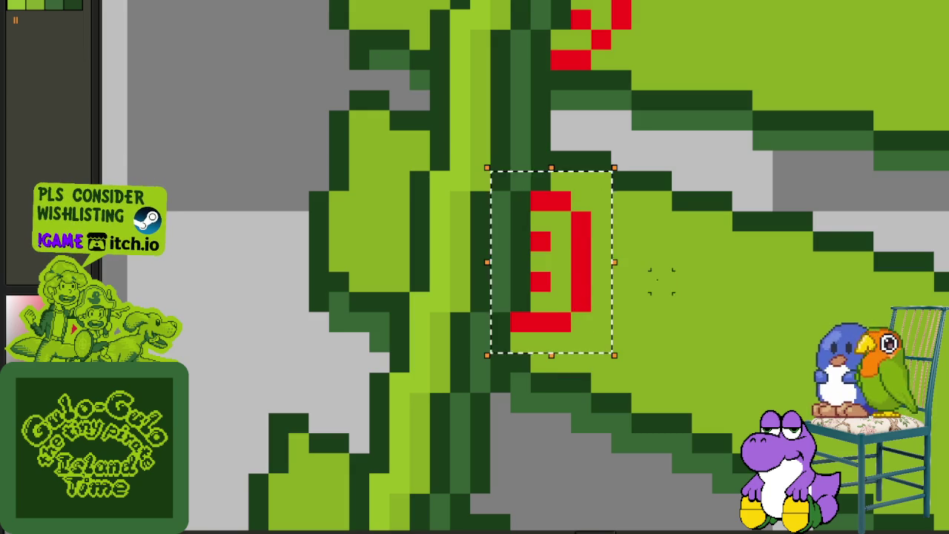
scroll(586, 289, down, 1)
scroll(638, 282, down, 2)
scroll(619, 204, down, 2)
scroll(623, 206, up, 4)
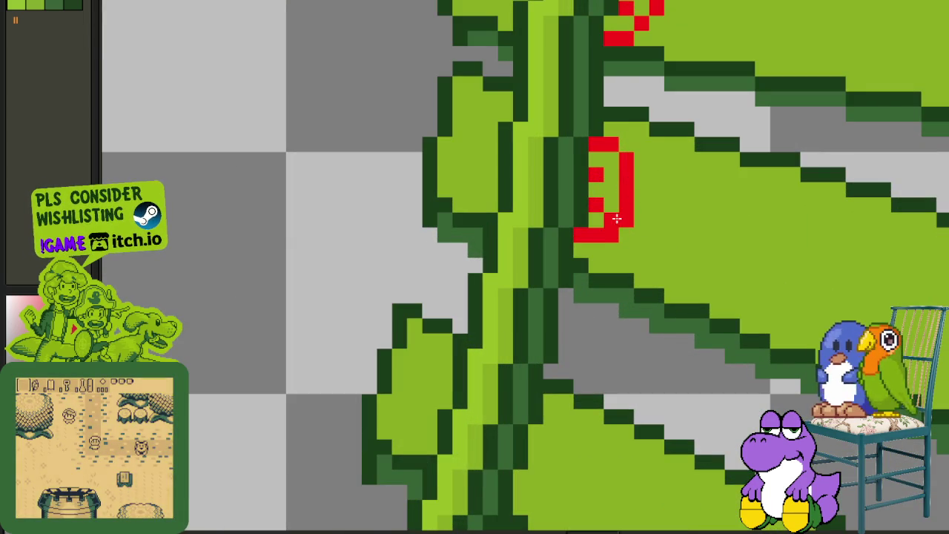
scroll(610, 236, down, 2)
scroll(623, 218, down, 1)
scroll(635, 206, down, 1)
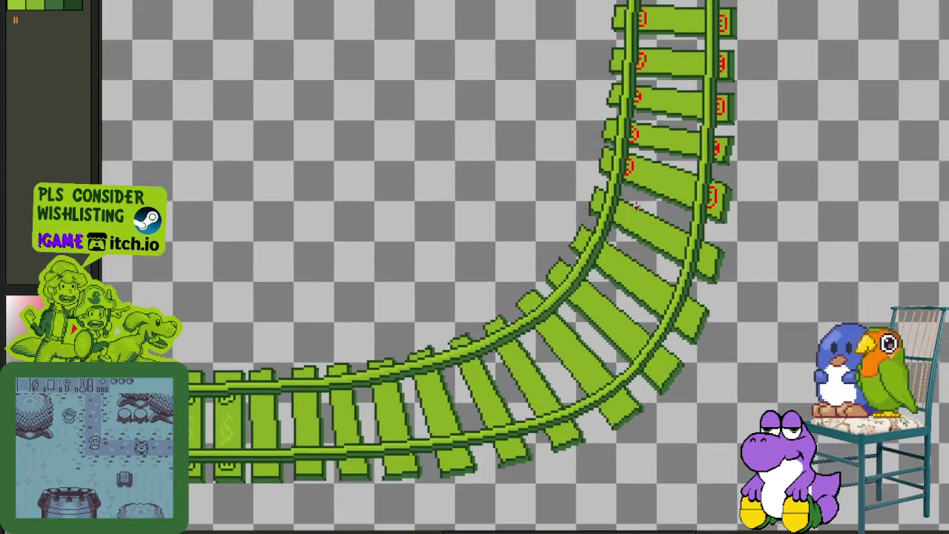
scroll(630, 216, up, 2)
scroll(602, 183, up, 3)
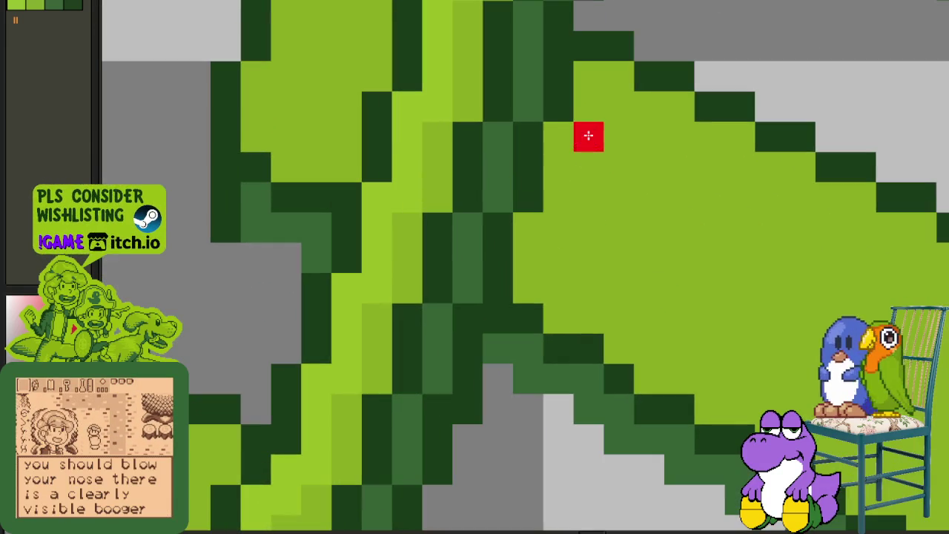
- Paint a curved red symbol pixel by pixel on one tie end, erasing a misplaced pixel
click(558, 225)
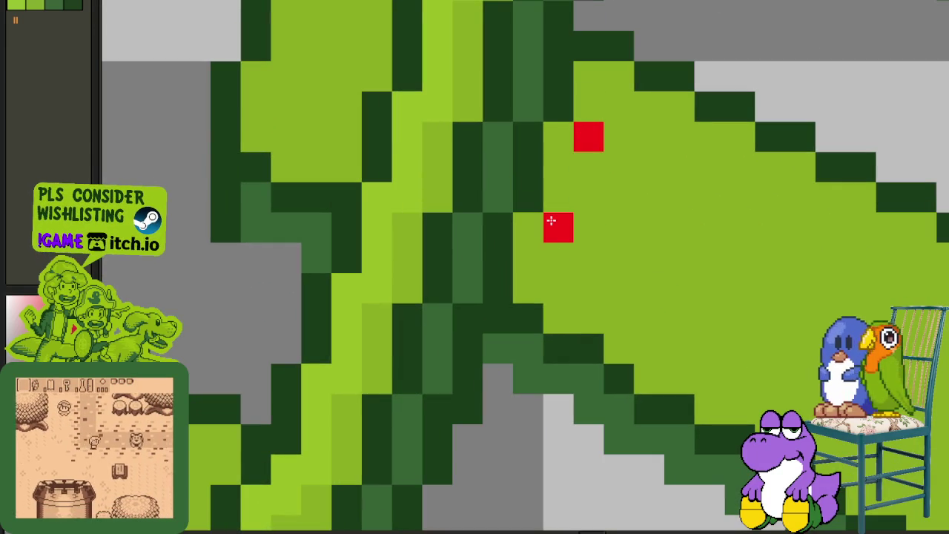
click(591, 134)
click(559, 167)
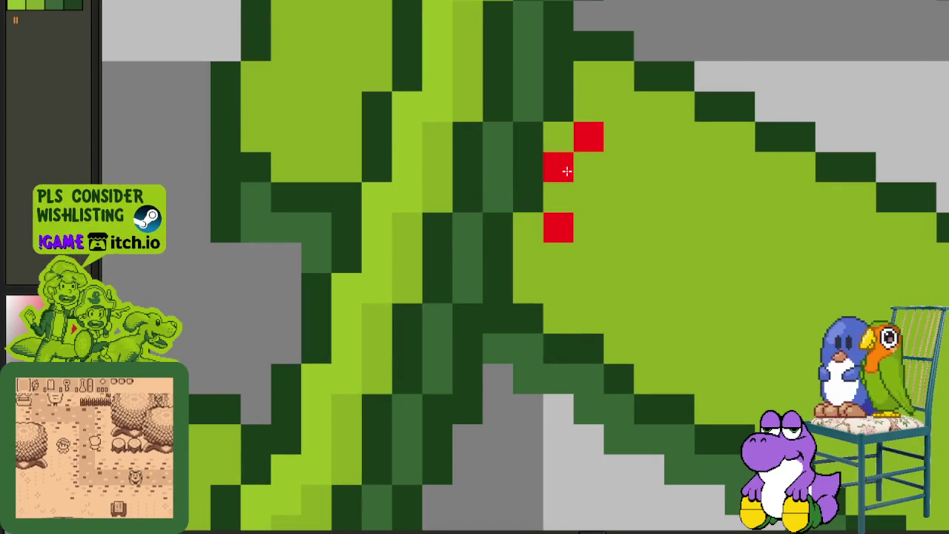
click(589, 106)
click(620, 136)
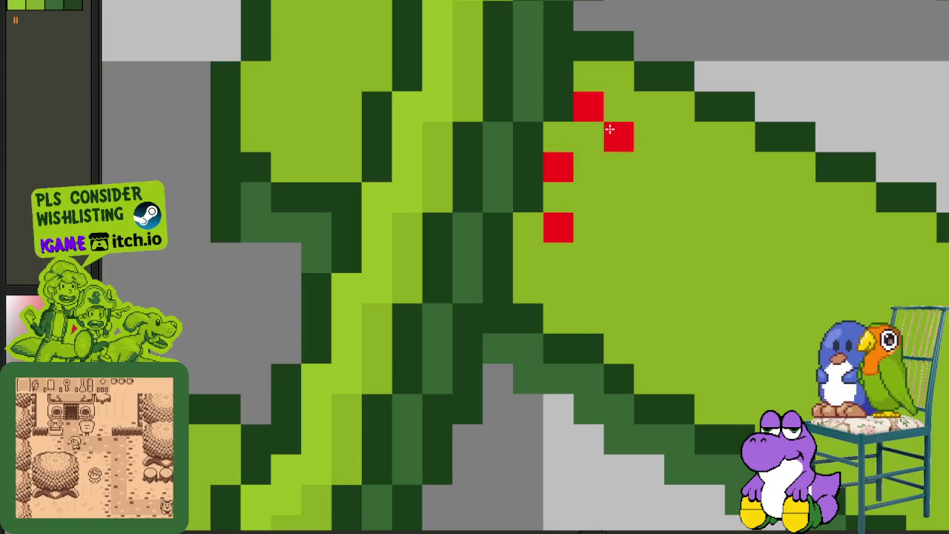
click(590, 222)
click(618, 201)
right_click(563, 236)
click(559, 257)
click(528, 257)
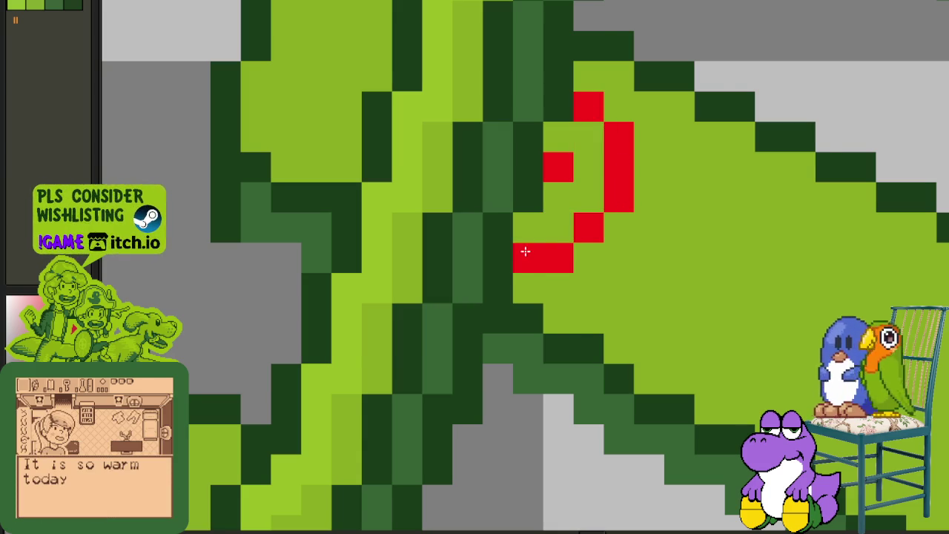
scroll(529, 258, down, 5)
scroll(627, 207, up, 1)
scroll(634, 189, up, 4)
- Draw the red symbol with a curved right side and middle pixel on the next tie
click(638, 187)
click(603, 300)
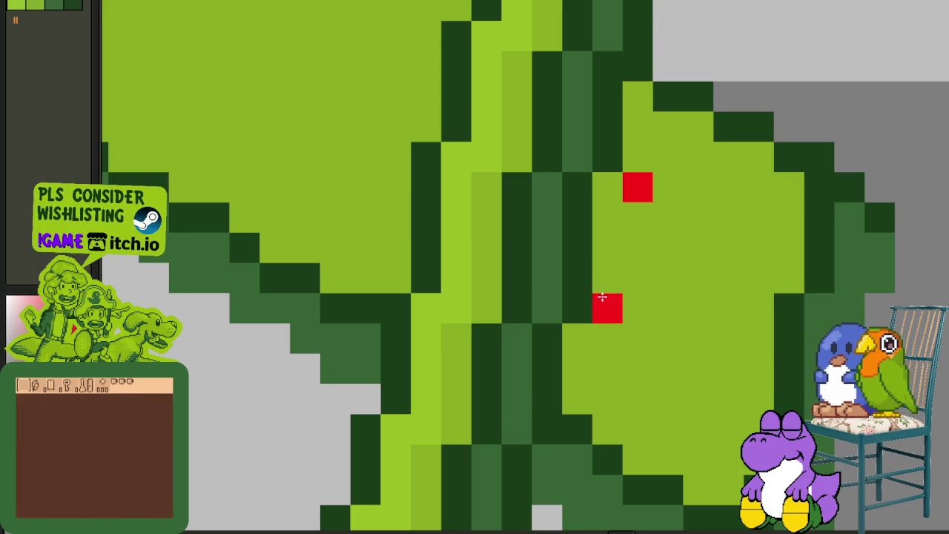
right_click(644, 190)
mouse_move(642, 164)
mouse_down()
mouse_move(667, 186)
mouse_move(646, 272)
mouse_move(621, 333)
mouse_move(583, 360)
mouse_move(586, 349)
mouse_up()
click(613, 221)
scroll(606, 279, down, 3)
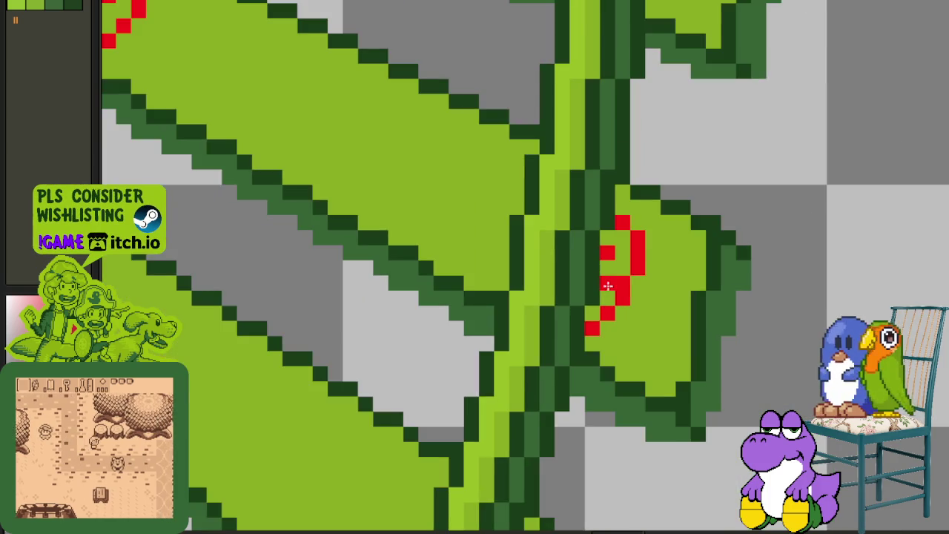
scroll(607, 280, down, 2)
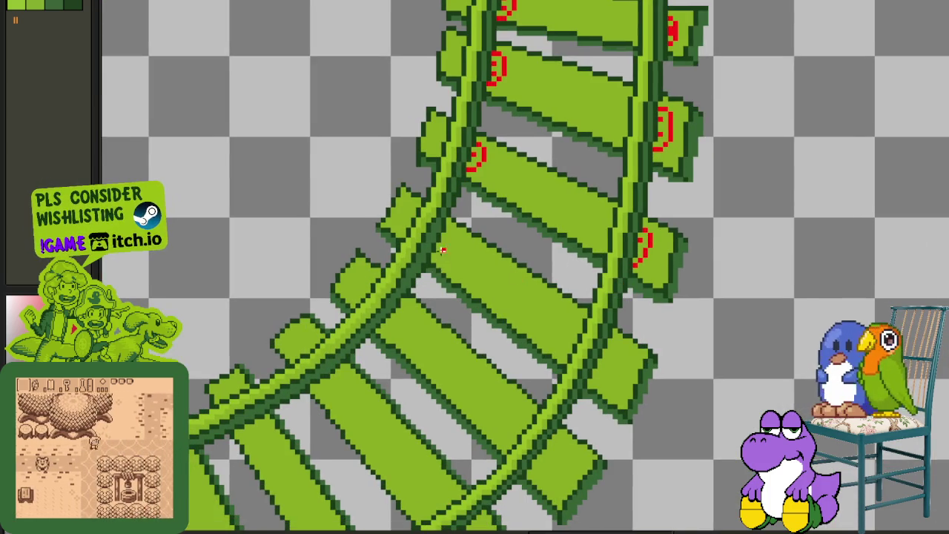
- Paint a red smiley with eye pixels and a mouth line on one end of the straight-track tie
scroll(454, 265, down, 3)
scroll(358, 303, up, 1)
scroll(358, 303, up, 2)
scroll(416, 287, up, 2)
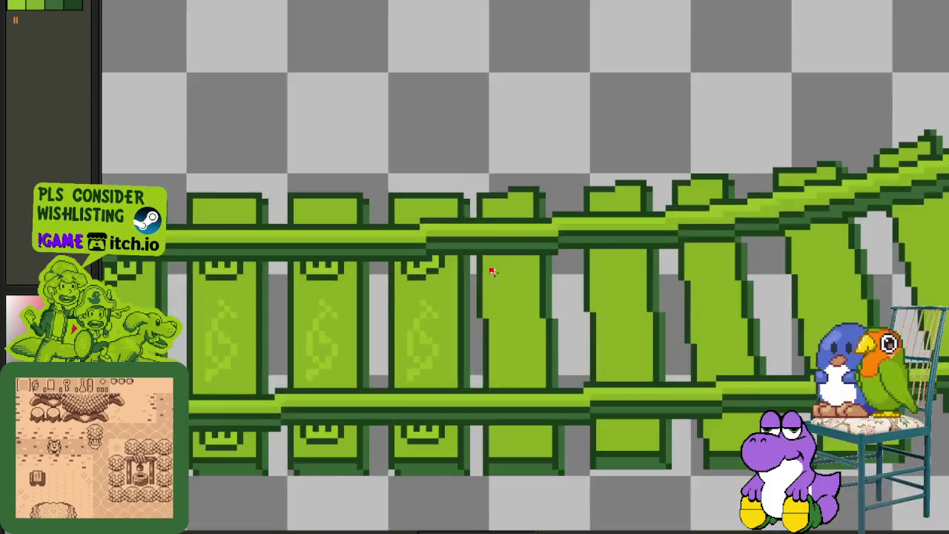
scroll(475, 272, up, 2)
click(476, 240)
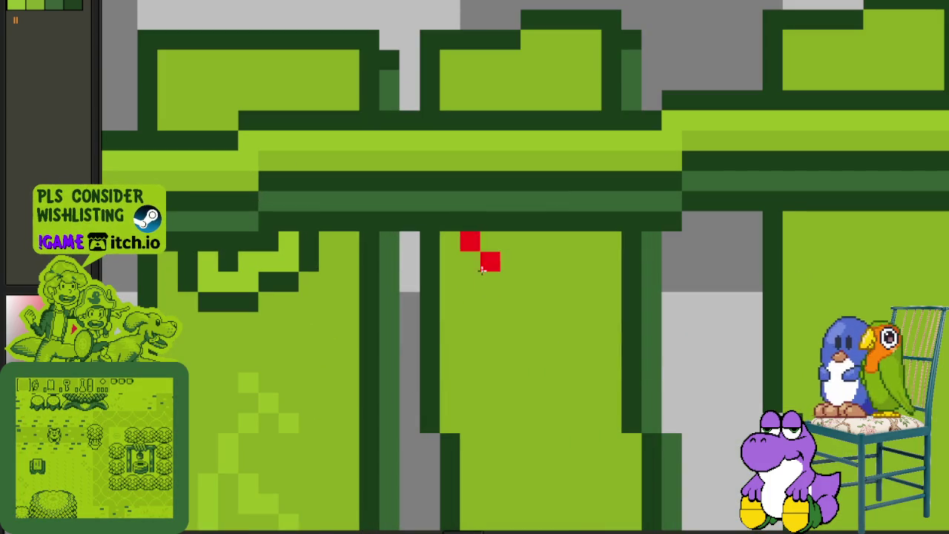
click(514, 245)
click(554, 247)
click(469, 265)
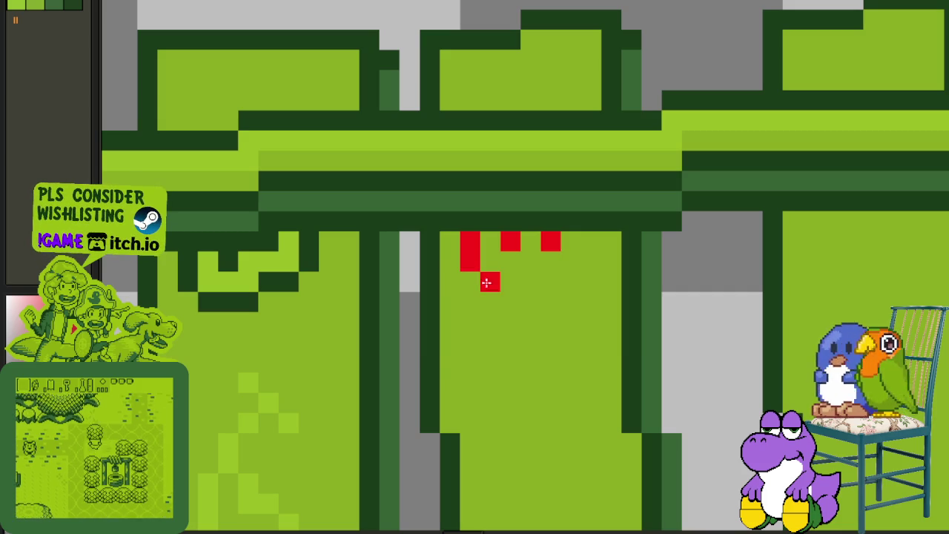
drag(484, 282, 571, 282)
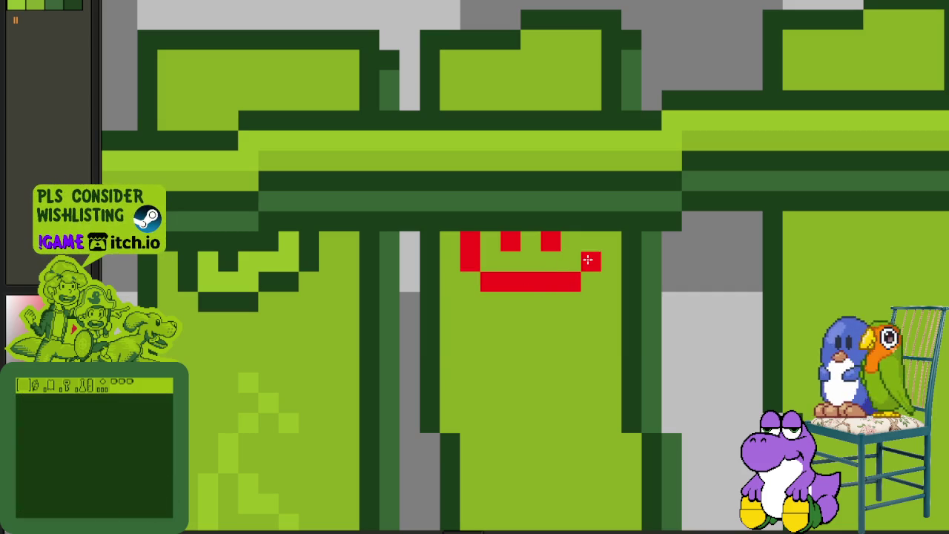
scroll(583, 304, down, 3)
scroll(566, 353, up, 1)
scroll(564, 342, up, 1)
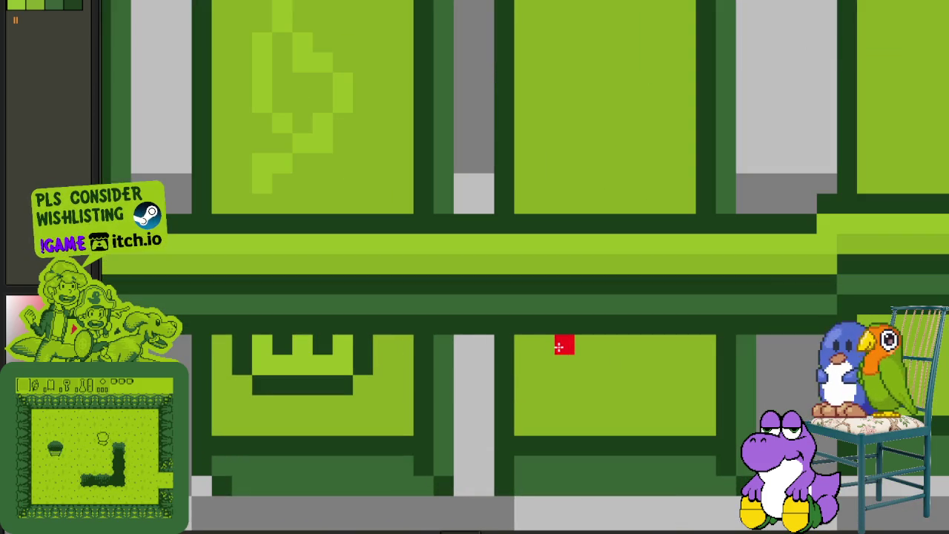
- Paint the matching red smiley with eyes, left side and mouth on the tie's other end
click(565, 345)
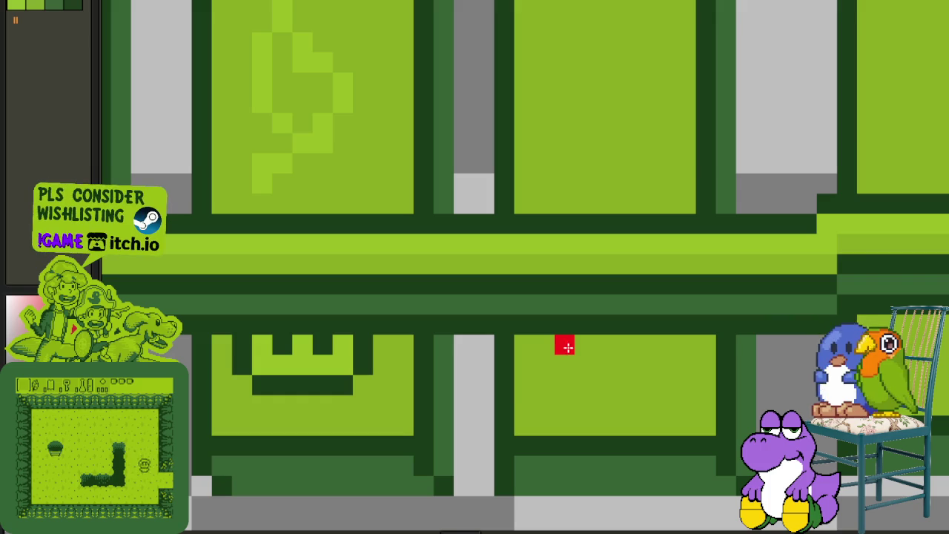
click(625, 347)
click(585, 344)
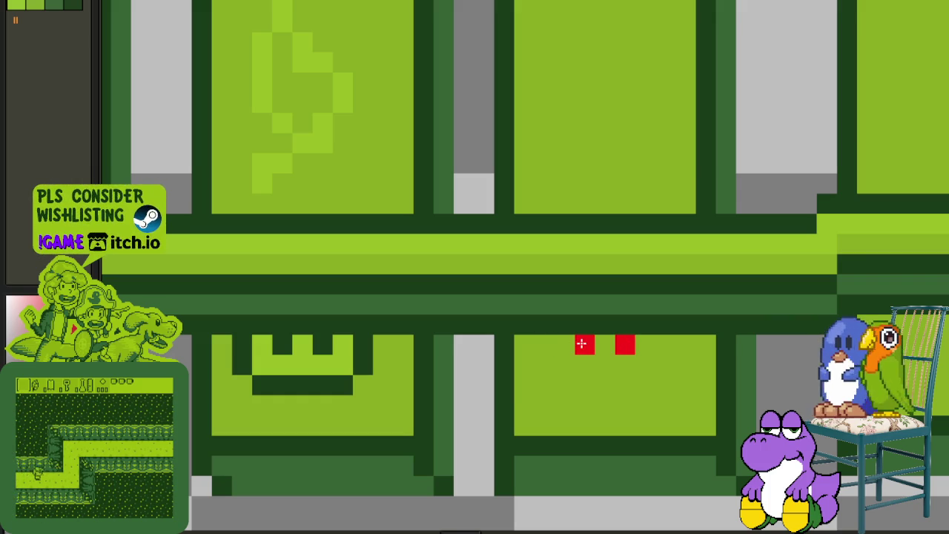
click(665, 346)
click(544, 345)
click(545, 365)
mouse_move(564, 385)
mouse_down()
mouse_move(652, 383)
mouse_move(668, 364)
mouse_up()
scroll(672, 369, down, 3)
scroll(675, 373, up, 3)
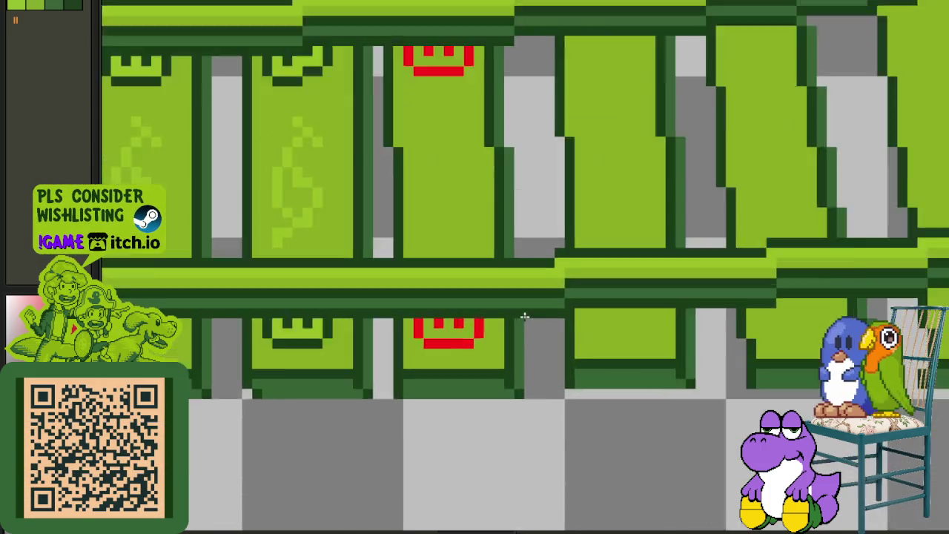